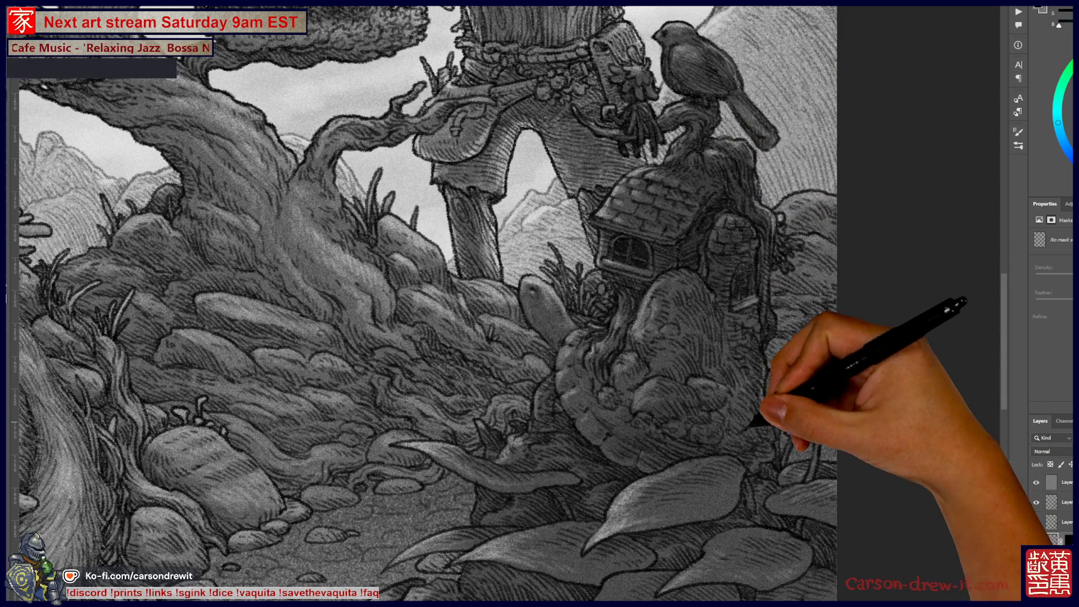
Scroll the canvas to show the sleeping rodent, forest path, bonsai tree and house rock together
scroll(422, 304, "up", 3)
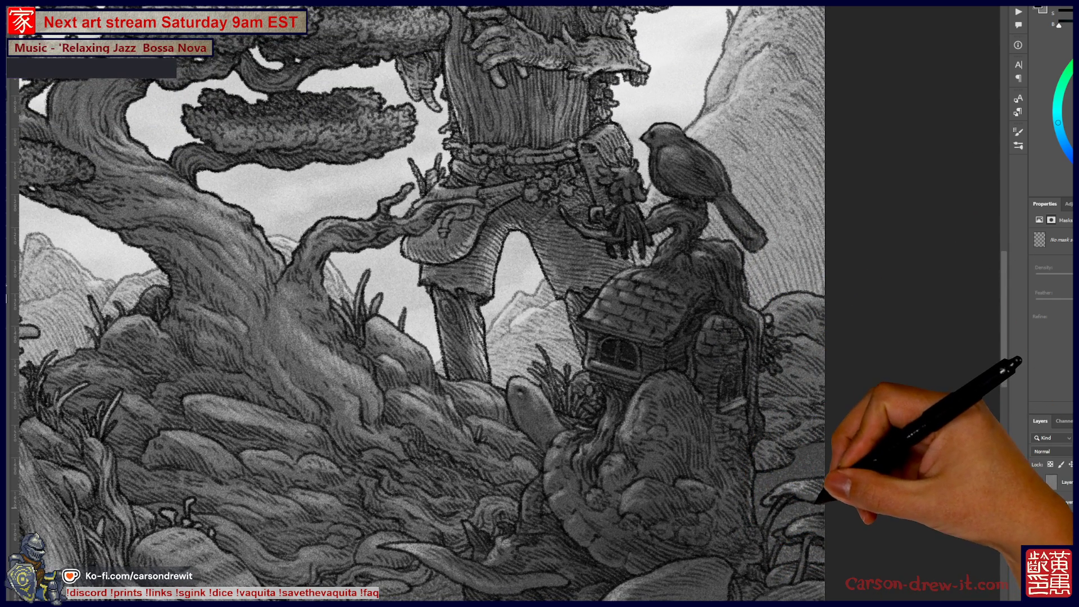
scroll(422, 304, "down", 2)
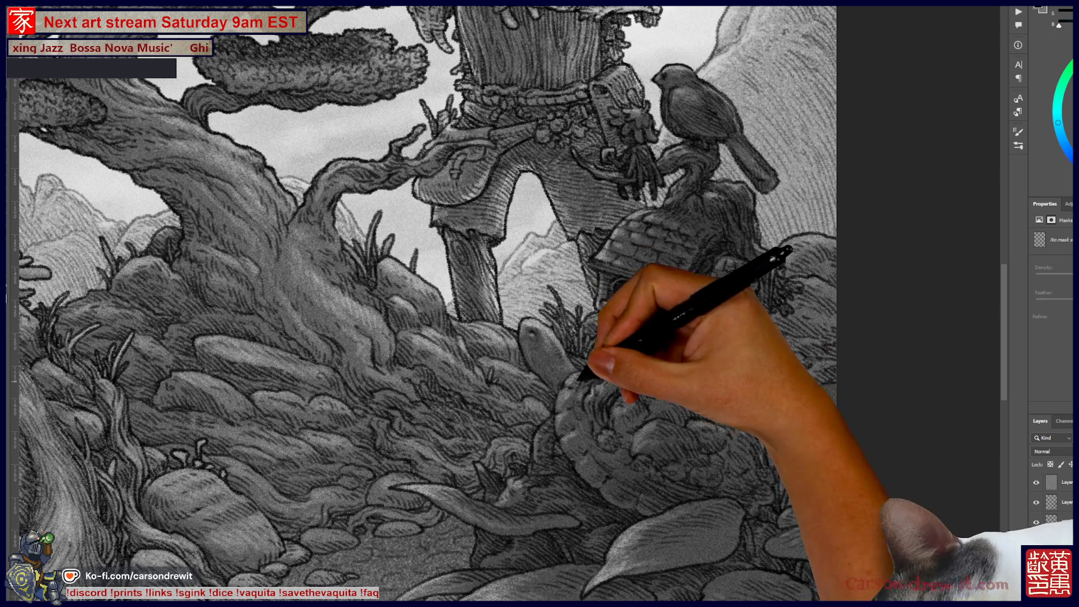
scroll(422, 303, "down", 3)
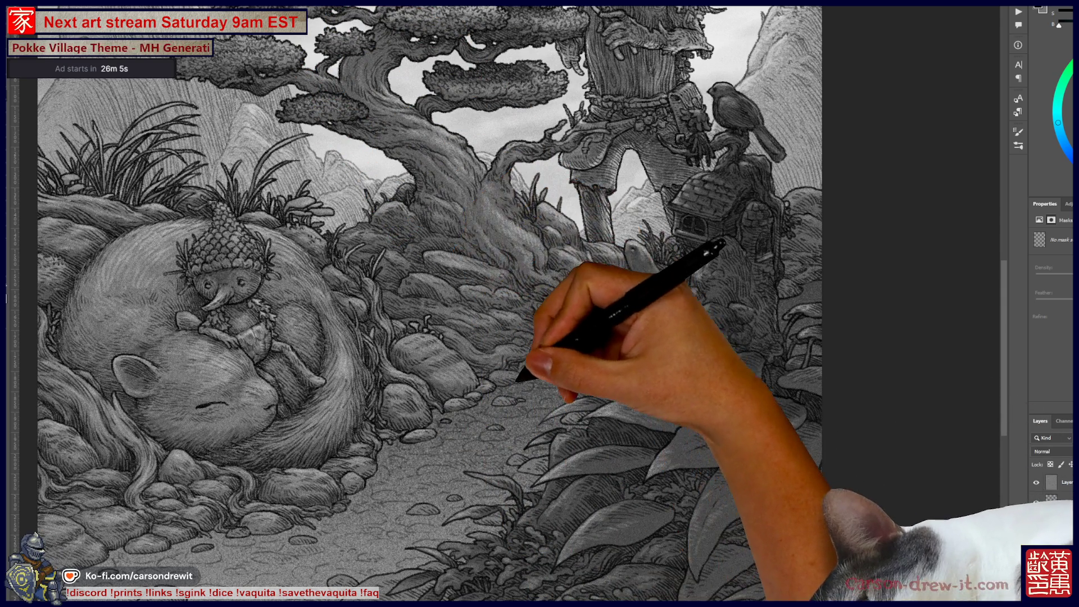
Pan toward the path and foreground leaves, then back to the tree and giant figure
left_click_drag(416, 304, 381, 261)
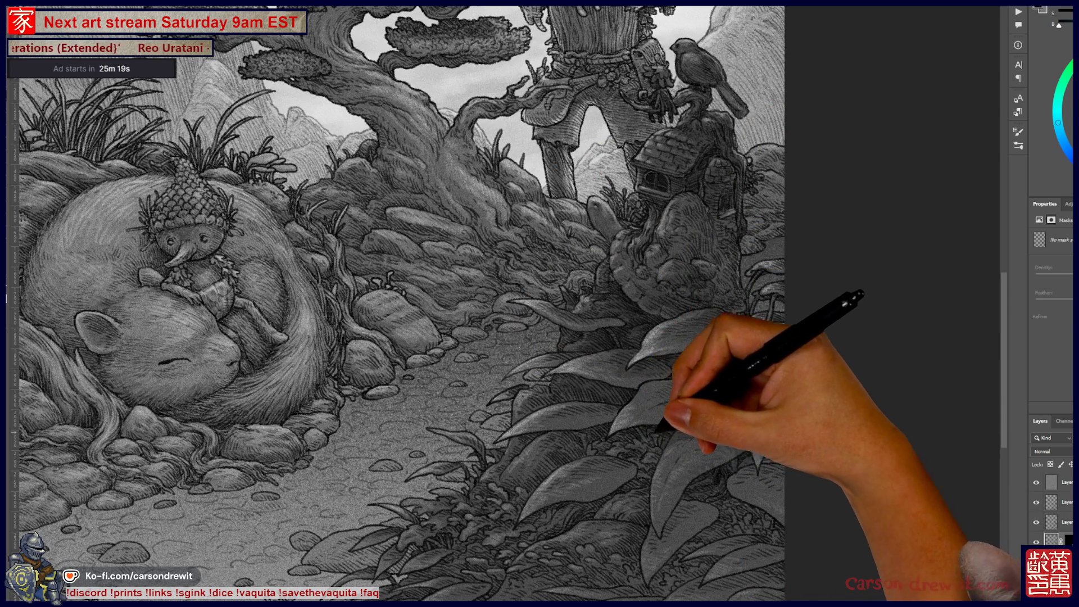
left_click_drag(638, 374, 614, 441)
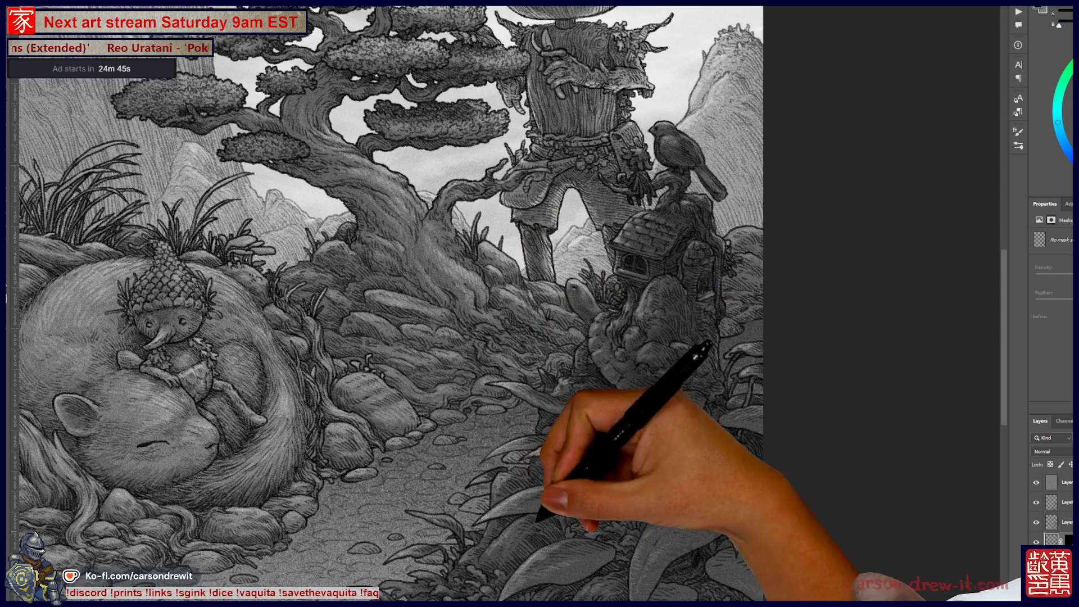
Scroll down to bring the foreground leaves right of the path into view
scroll(393, 304, "down", 3)
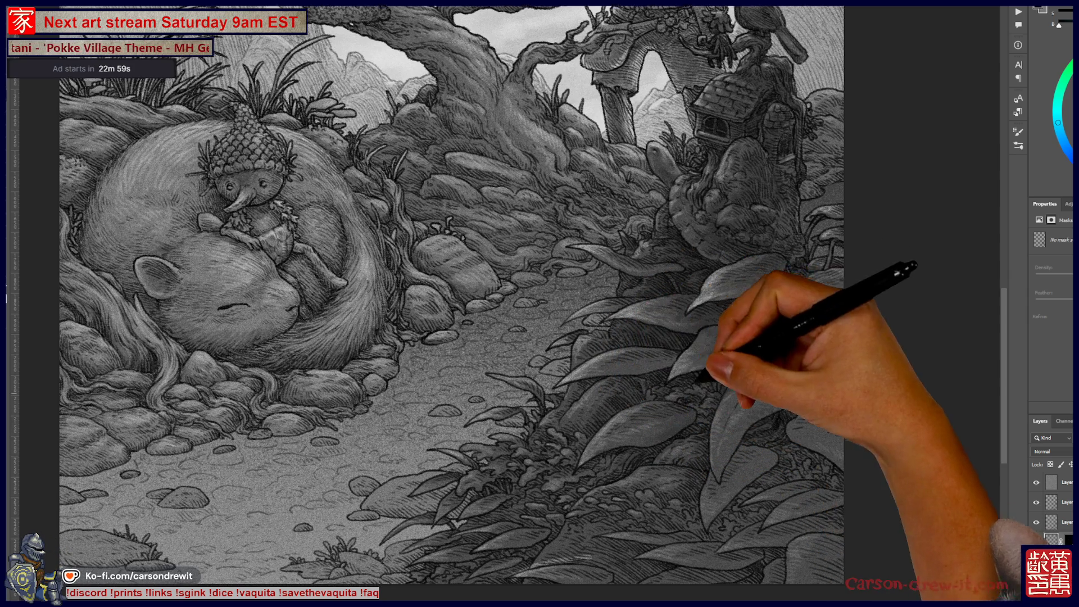
scroll(449, 304, "down", 3)
scroll(450, 303, "left", 3)
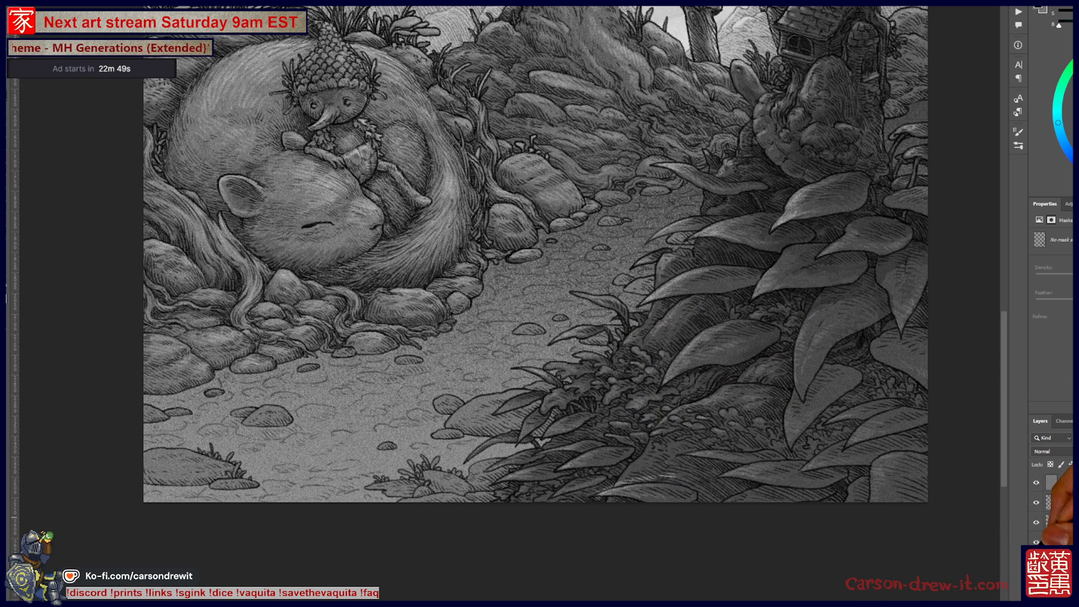
left_click(1060, 482)
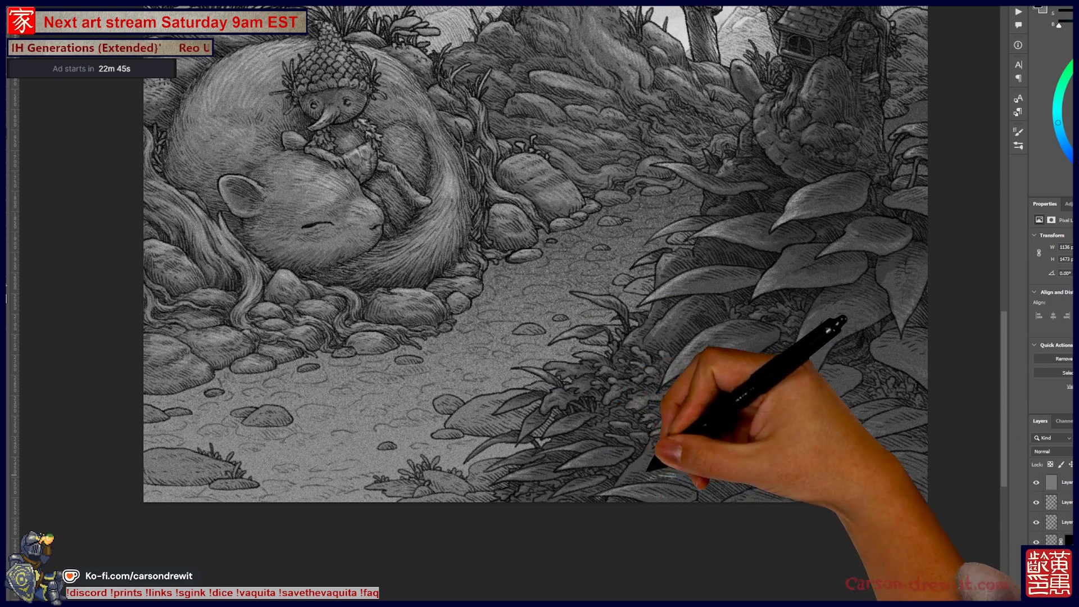
mouse_move(688, 447)
left_mouse_down()
mouse_move(602, 518)
mouse_move(585, 470)
mouse_move(596, 453)
mouse_move(613, 539)
mouse_move(601, 487)
left_mouse_up()
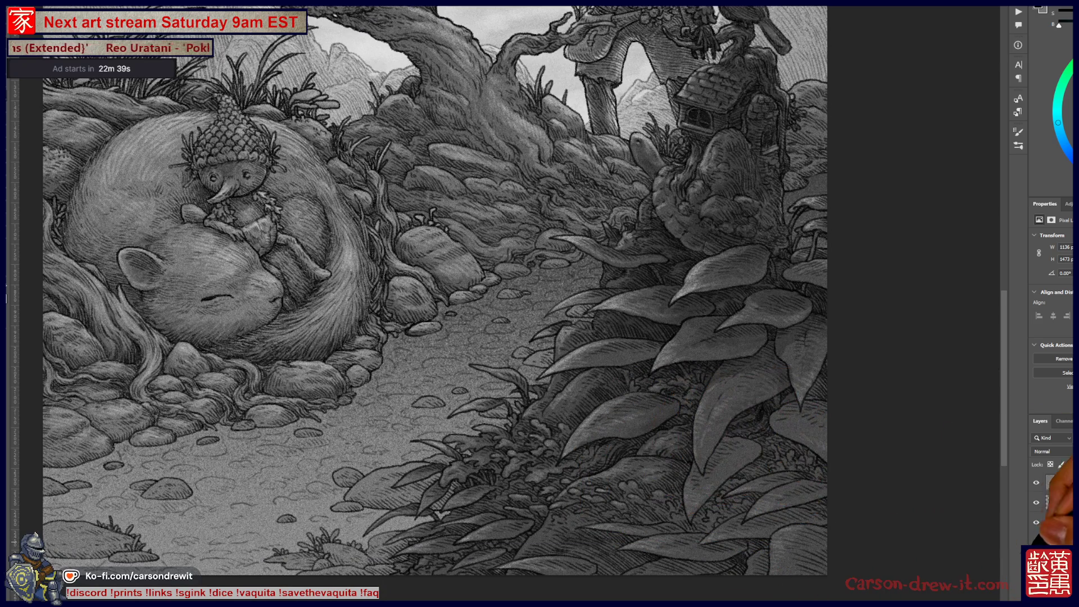
key("alt+bracketleft")
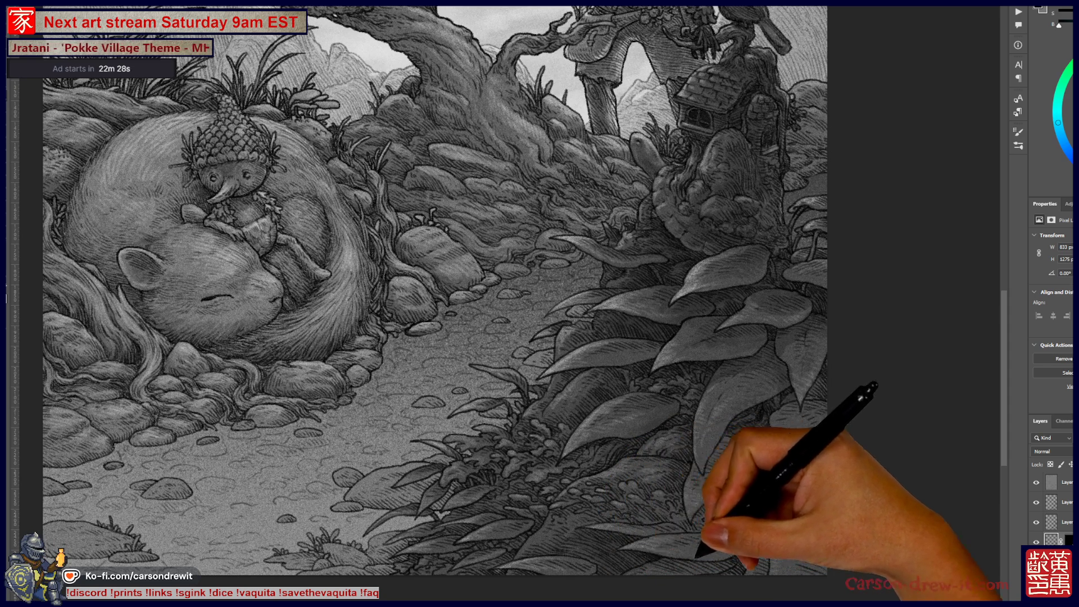
key("alt+bracketleft")
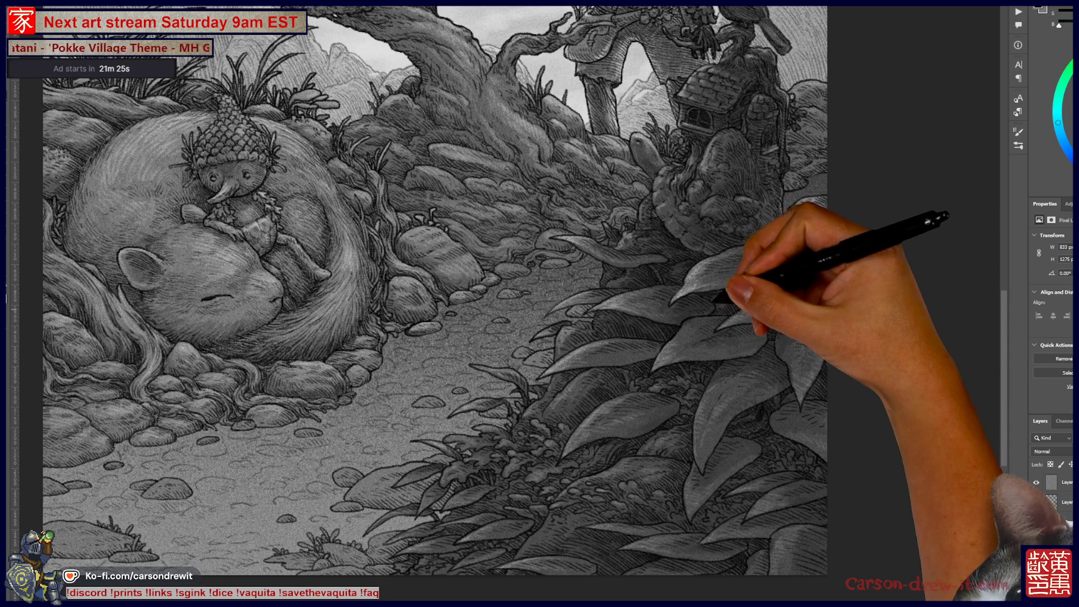
left_click_drag(427, 315, 388, 414)
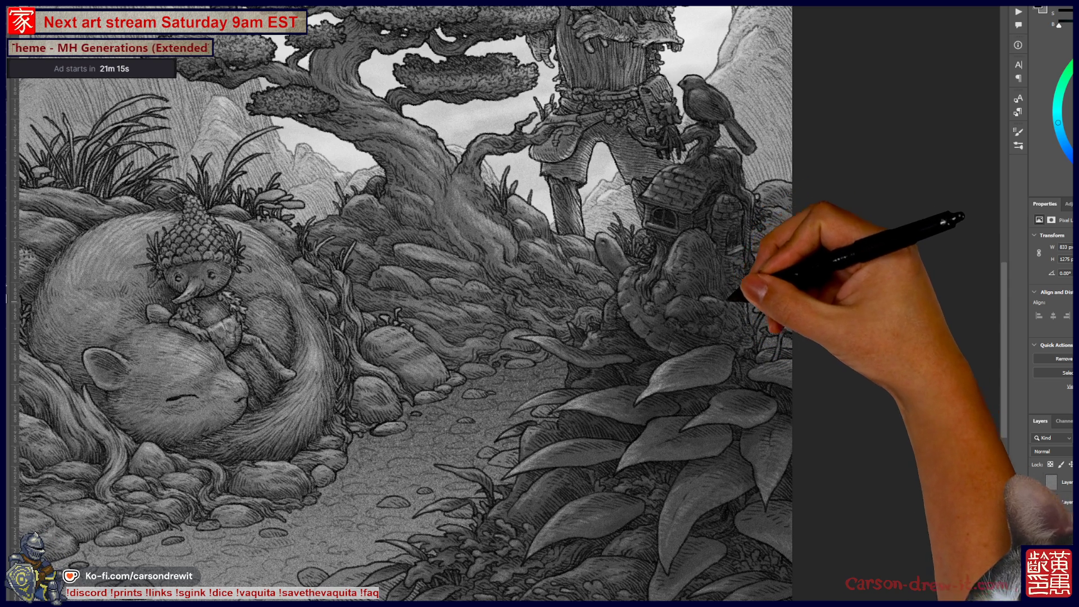
Pan up to the wooden figure and sky, then back down to the lower path and leaves
mouse_move(394, 281)
left_mouse_down()
mouse_move(434, 404)
mouse_move(400, 386)
mouse_move(478, 269)
left_mouse_up()
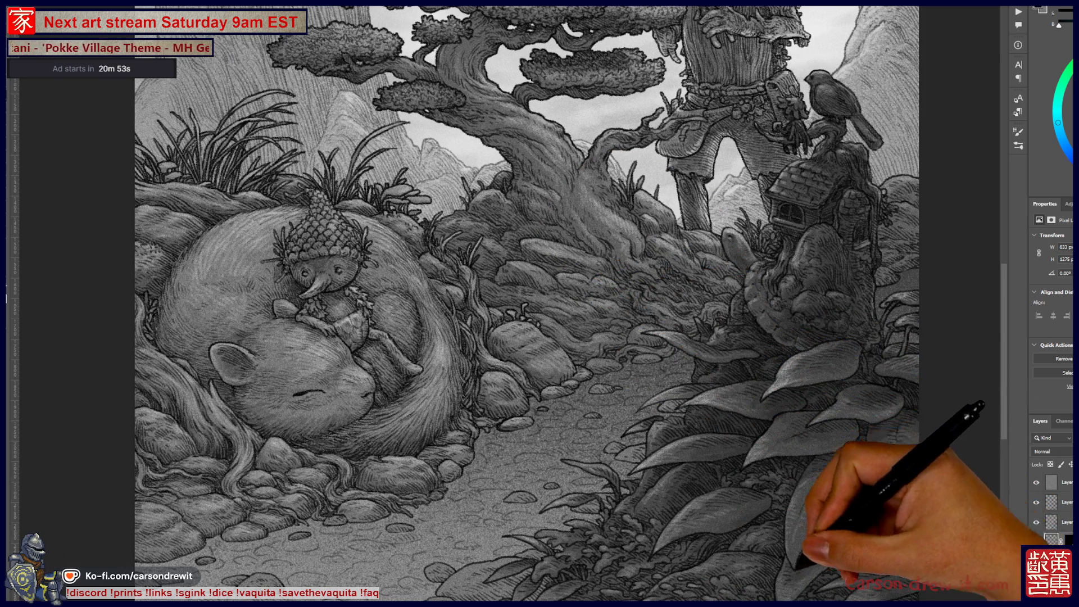
left_click_drag(540, 338, 579, 235)
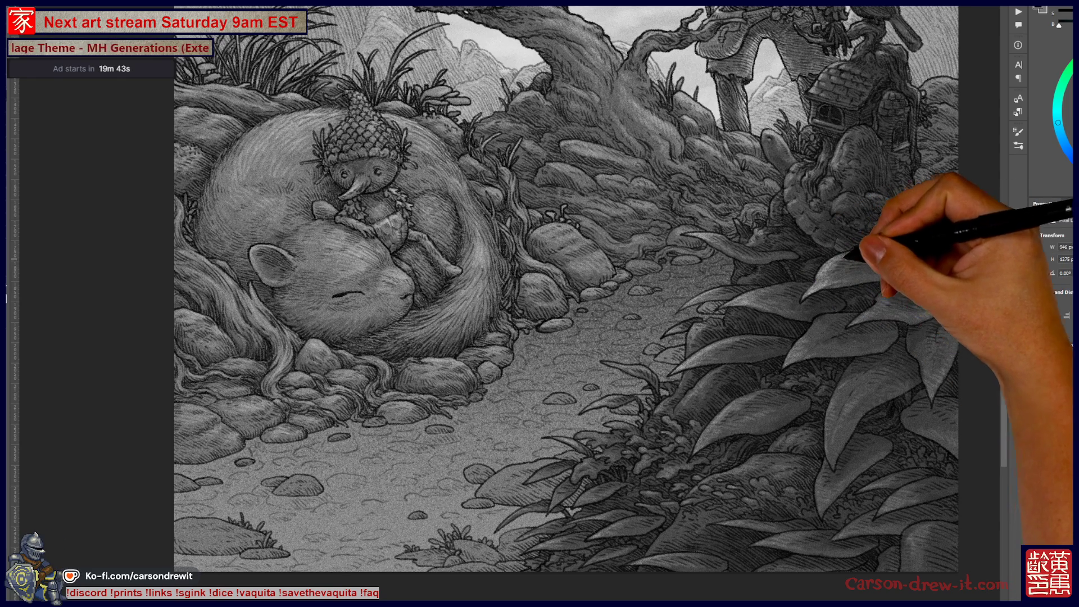
Shift the view toward the leaves, select the bottom layer, and zoom out one level
mouse_move(562, 281)
left_mouse_down()
mouse_move(562, 293)
mouse_move(570, 271)
left_mouse_up()
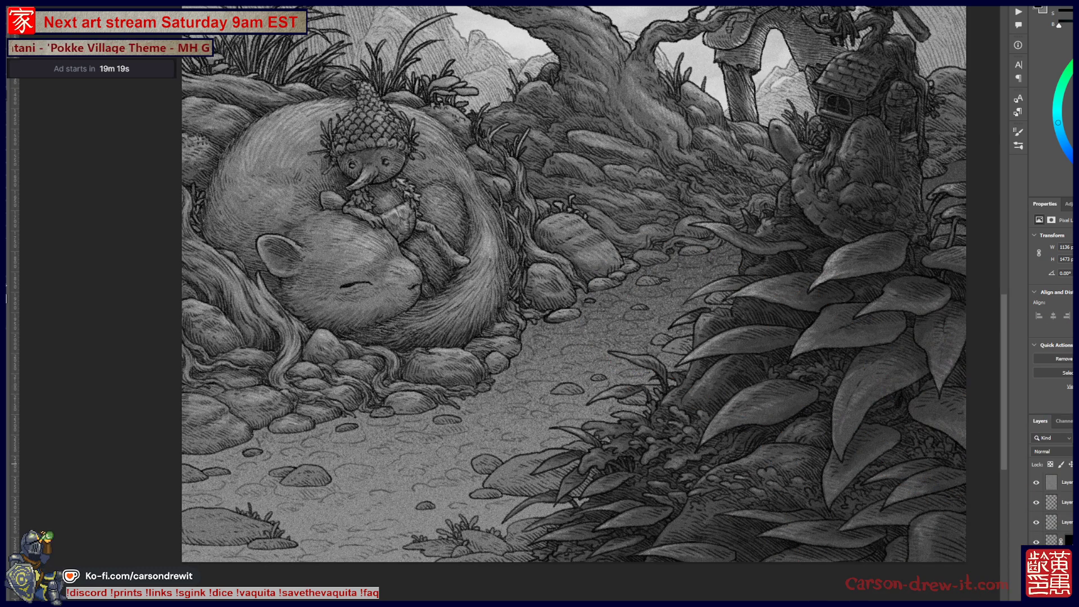
left_click(1057, 540)
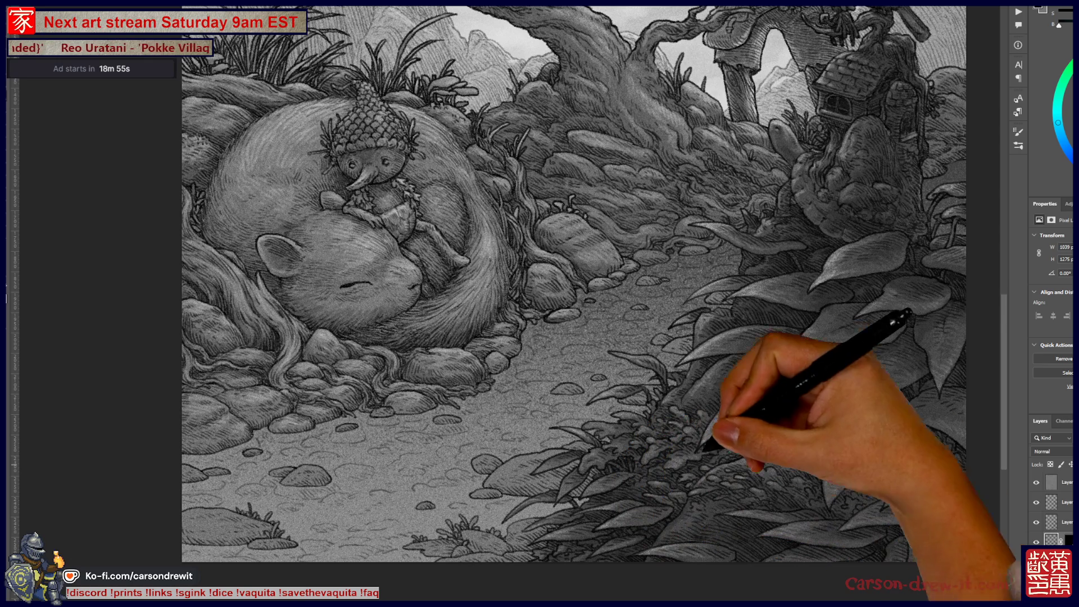
key("ctrl+minus")
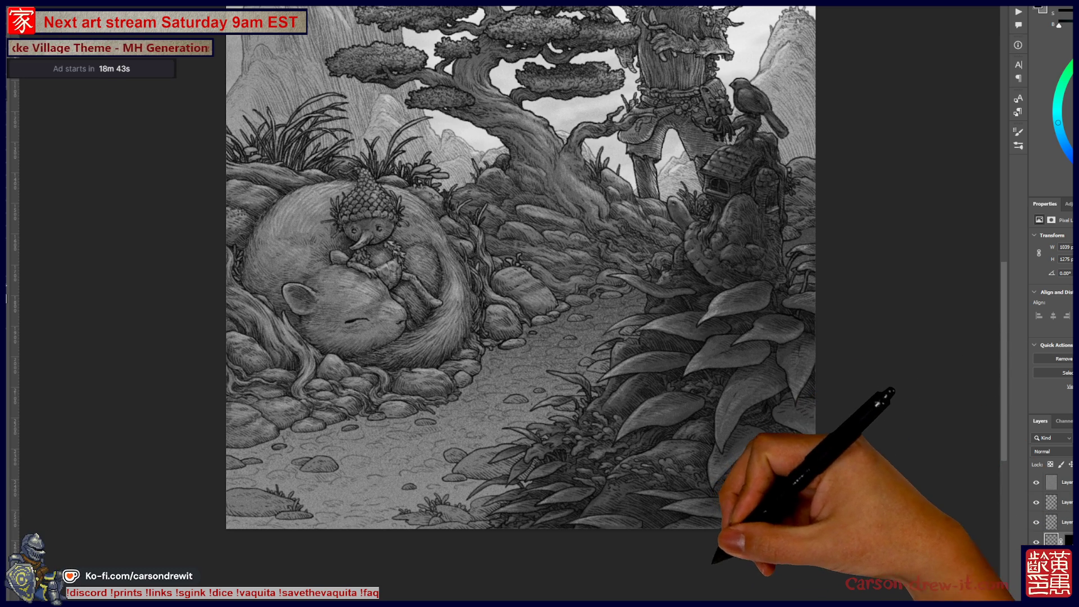
scroll(516, 304, "up", 3)
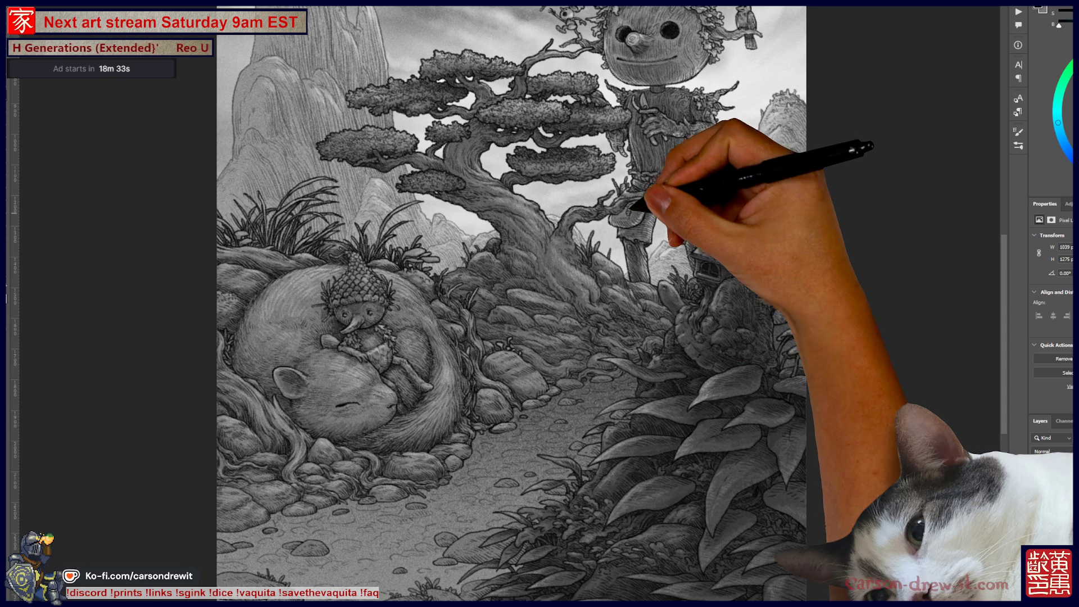
scroll(793, 278, "up", 2)
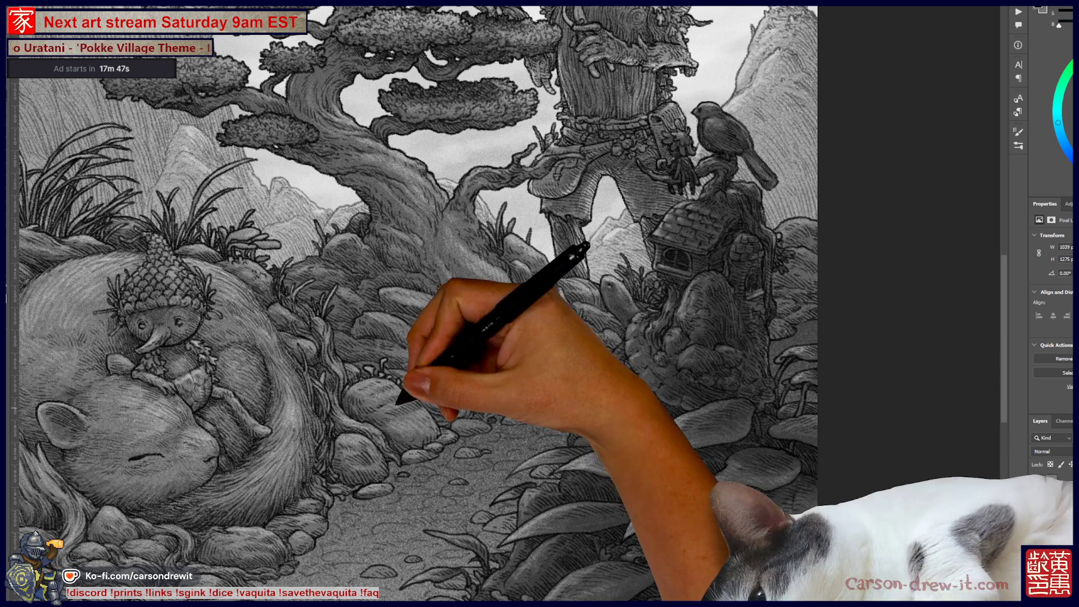
Fit the illustration to the window, then zoom in on the sleeping rodent and pan across
key("ctrl+0")
key("ctrl+plus")
key("ctrl+plus")
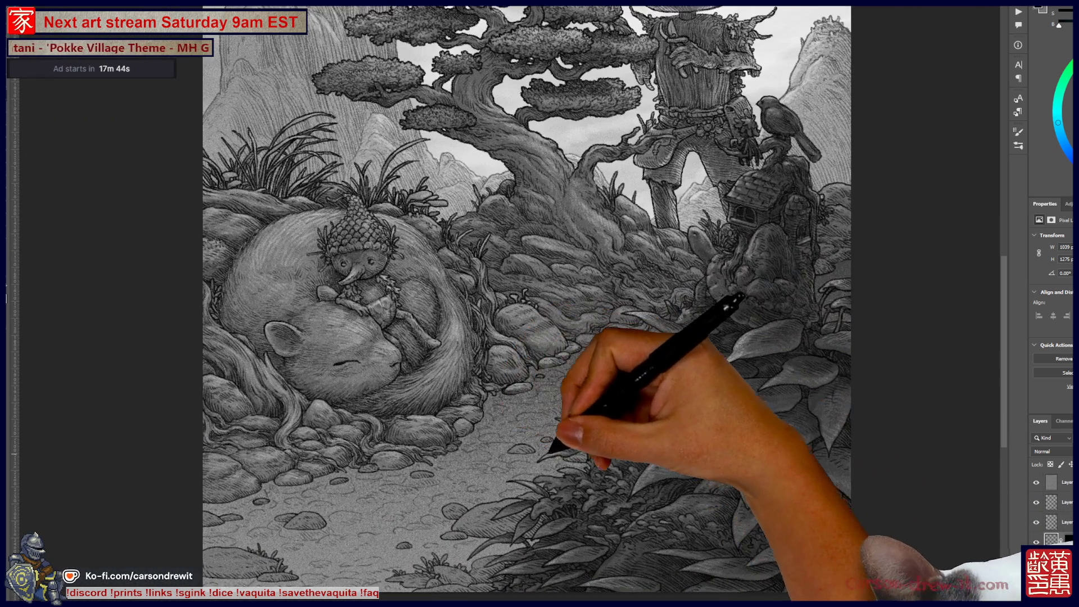
left_click_drag(540, 303, 646, 275)
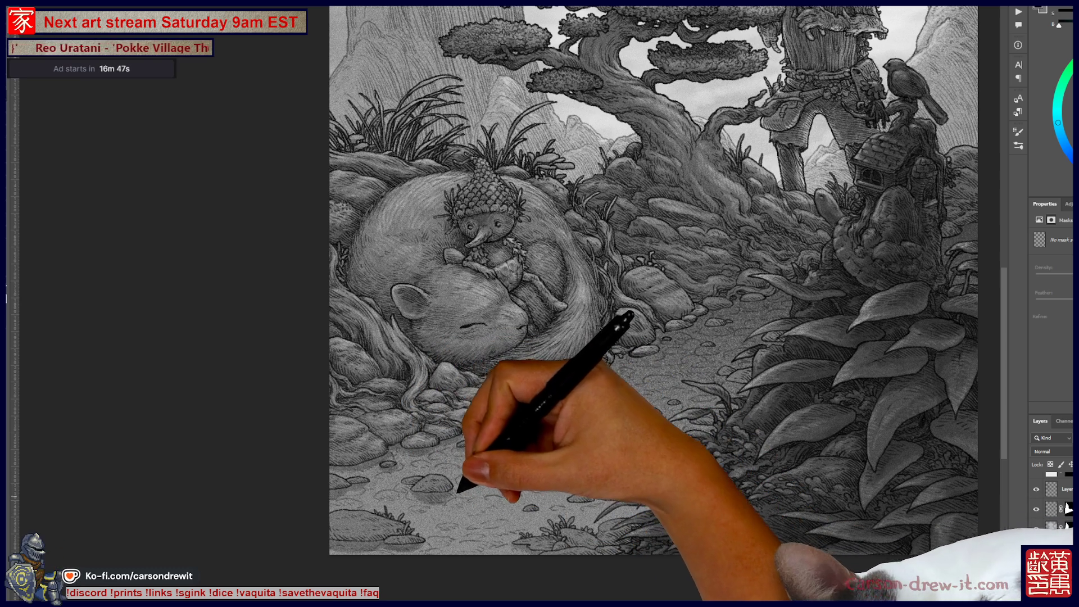
Press Ctrl in Photoshop before moving to the Bandcamp home page in the browser
key("ctrl")
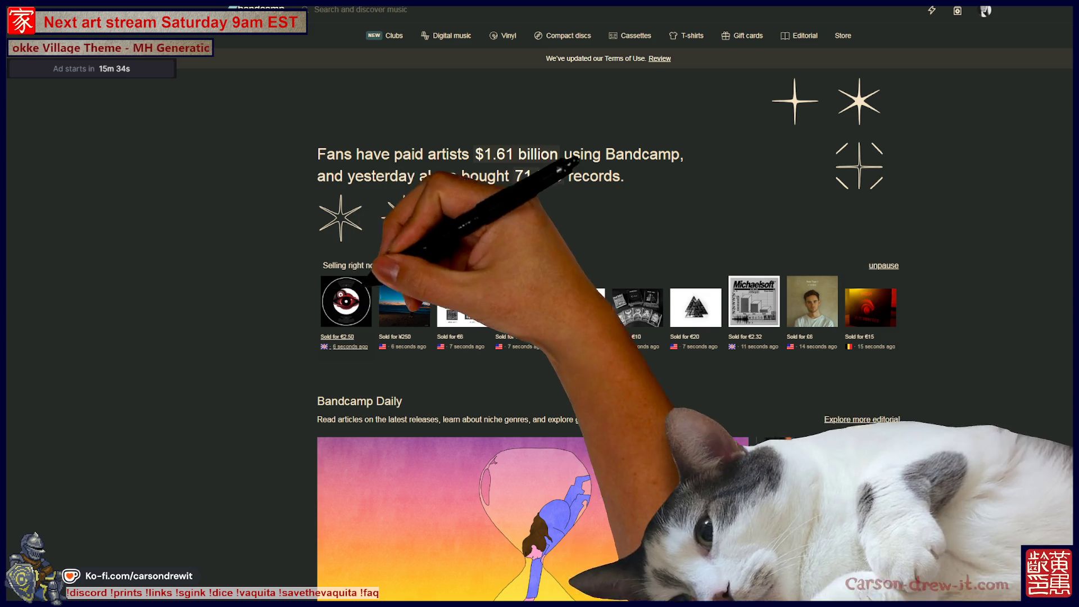
Pause the Selling right now feed and open the account menu from the top-right avatar
left_click(888, 265)
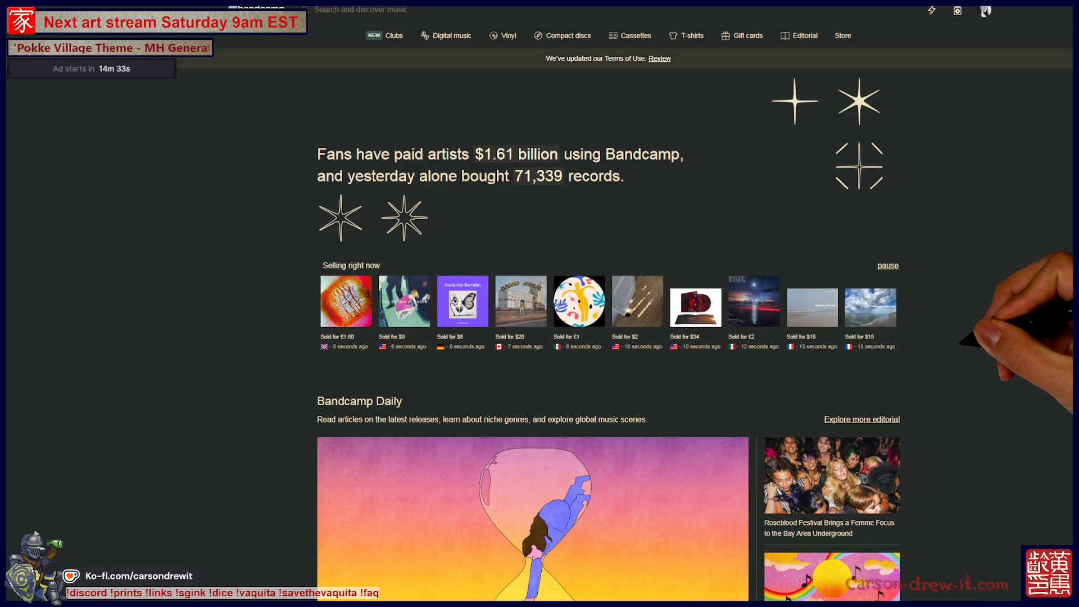
scroll(539, 304, "down", 4)
scroll(540, 303, "up", 2)
scroll(539, 303, "up", 1)
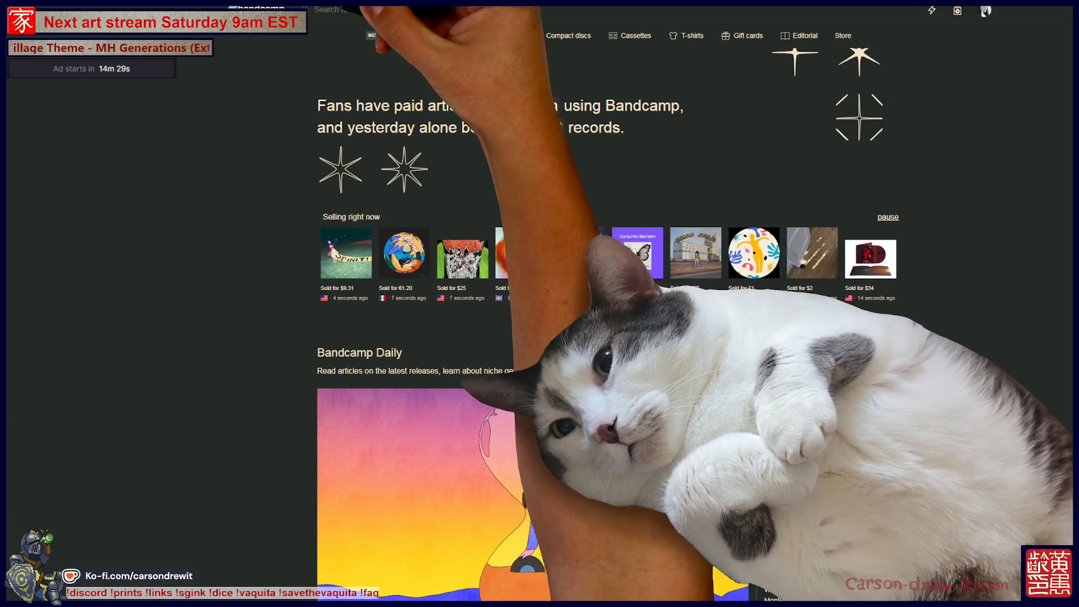
mouse_move(693, 265)
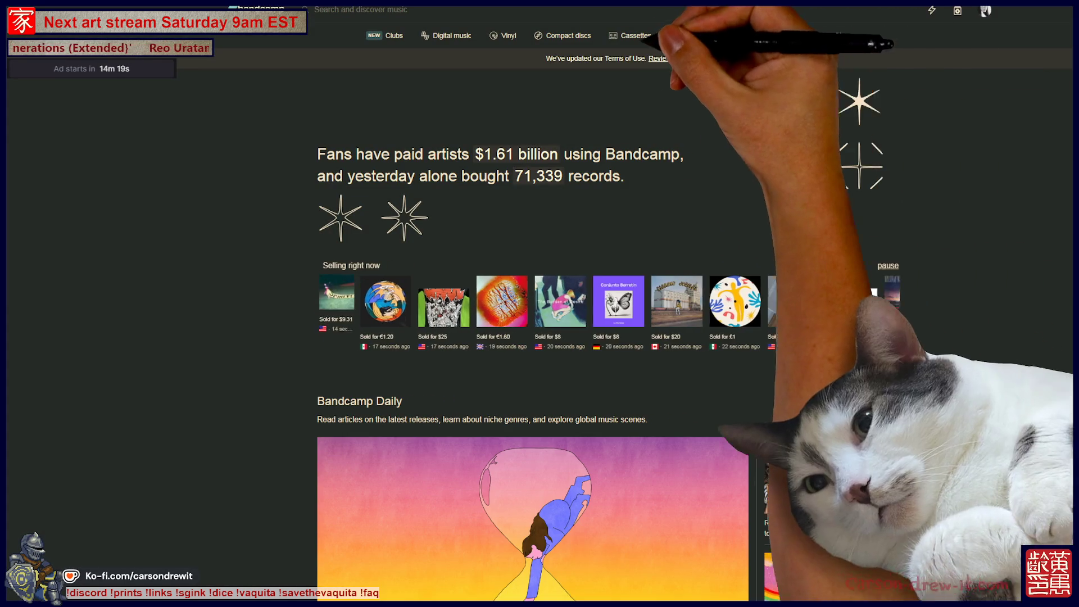
left_click(985, 11)
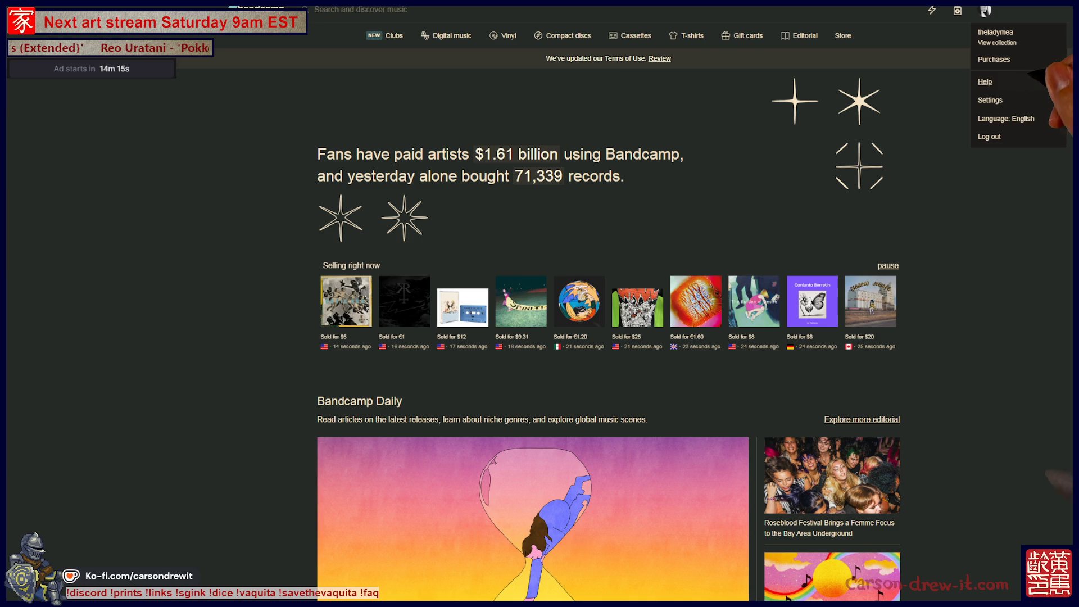
left_click(987, 59)
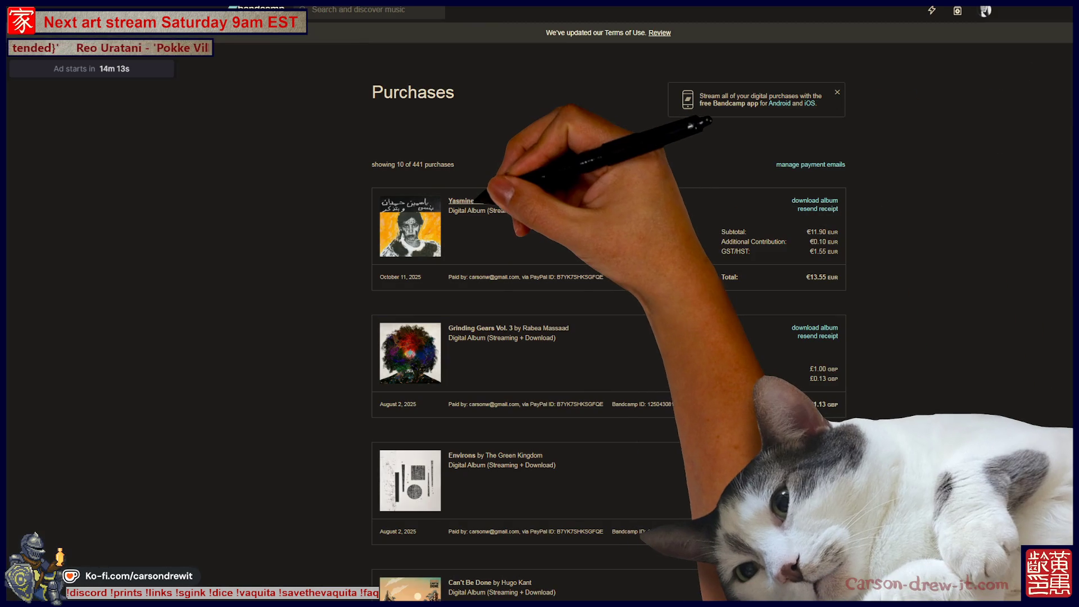
left_click(462, 201)
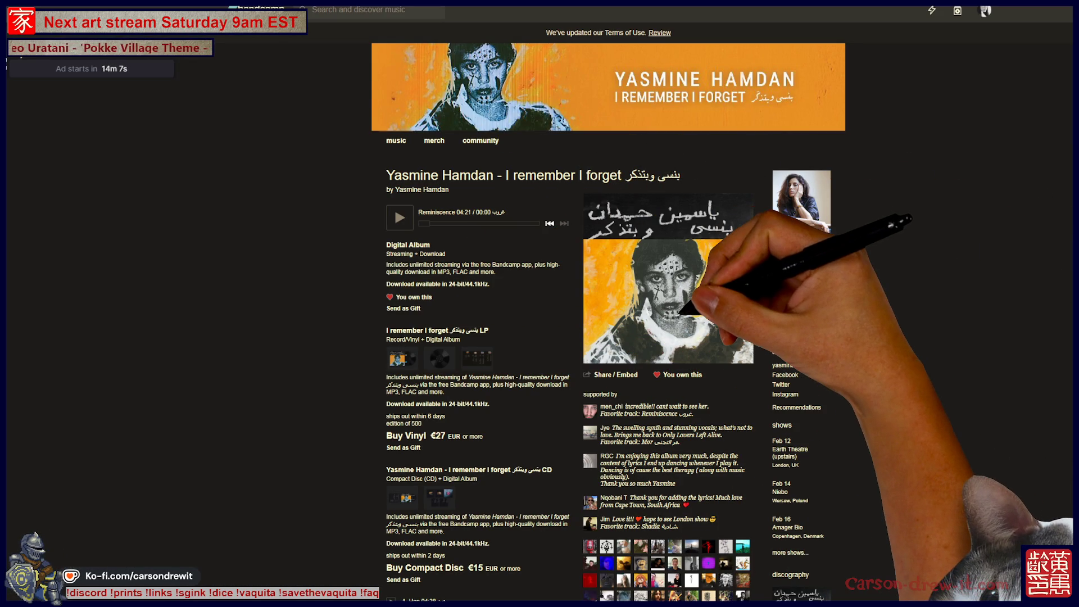
scroll(562, 303, "down", 6)
scroll(562, 303, "down", 4)
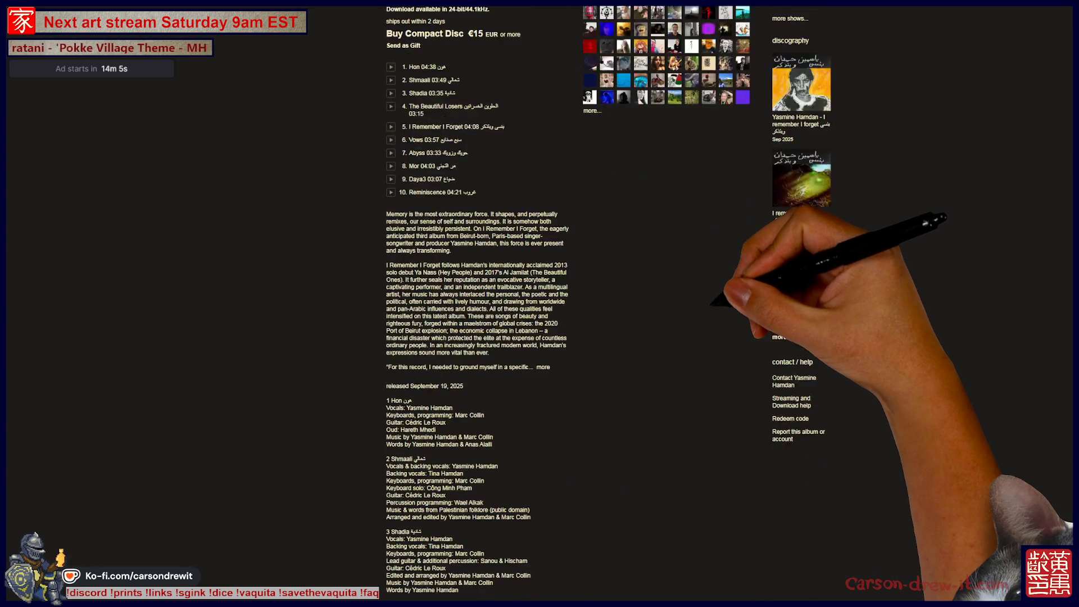
scroll(562, 303, "up", 4)
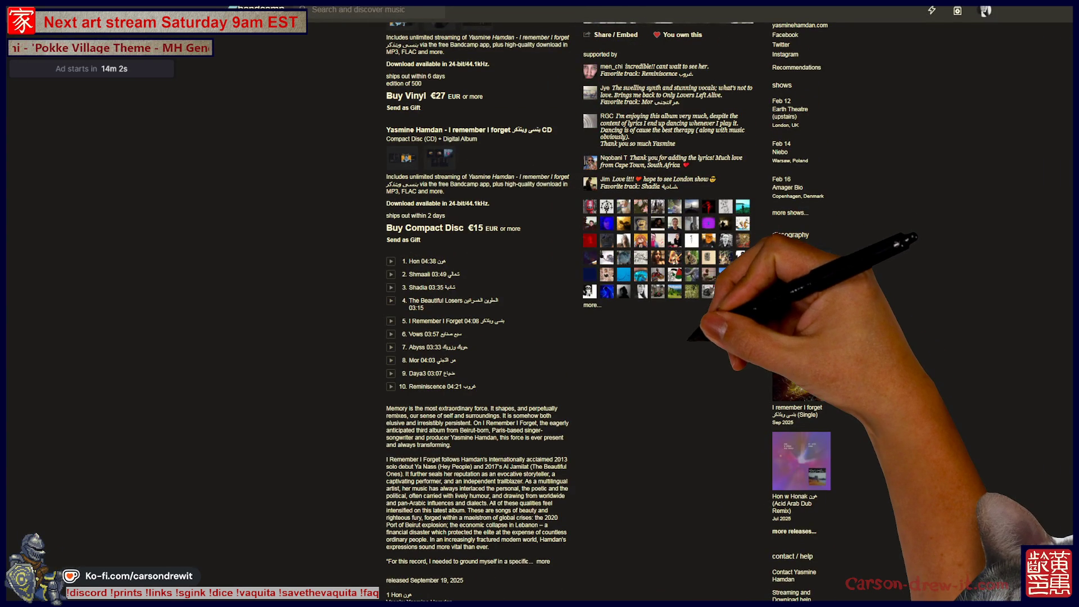
scroll(562, 303, "up", 3)
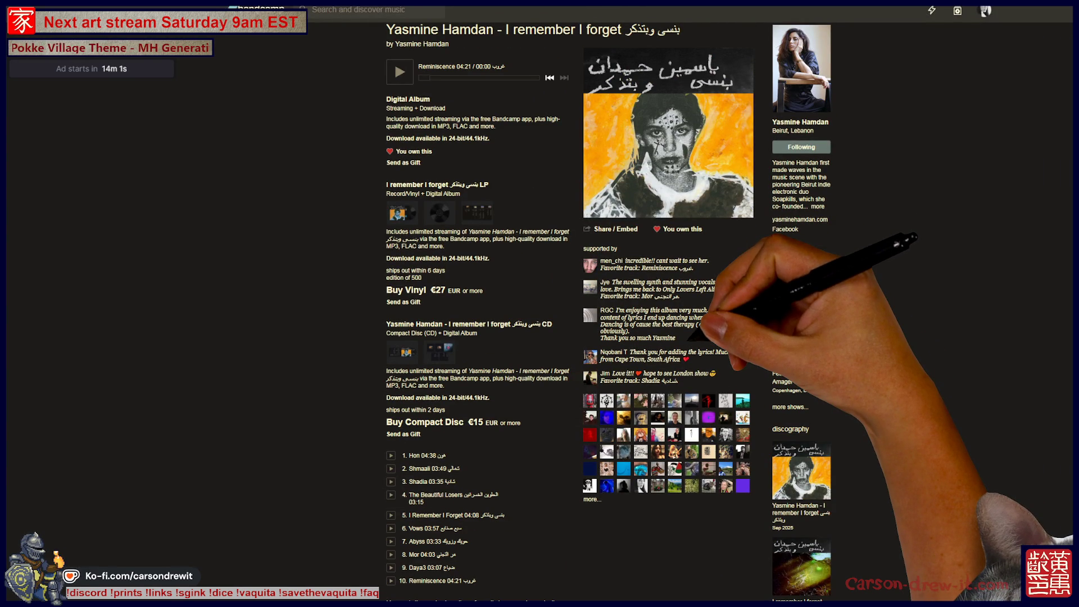
scroll(608, 309, "up", 2)
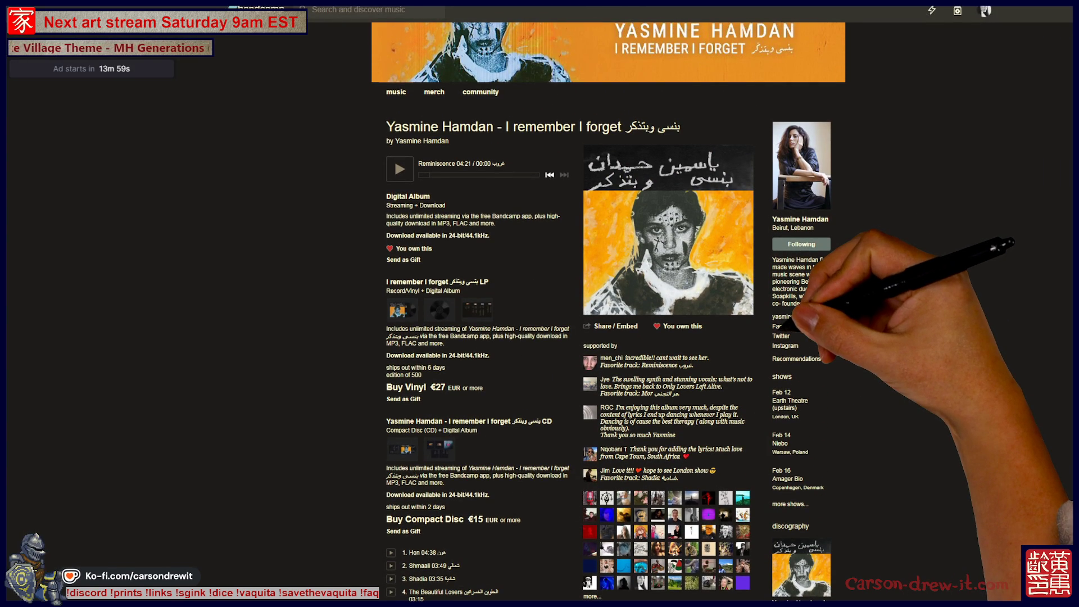
scroll(609, 303, "down", 5)
scroll(609, 304, "up", 7)
scroll(609, 304, "down", 7)
left_click(801, 374)
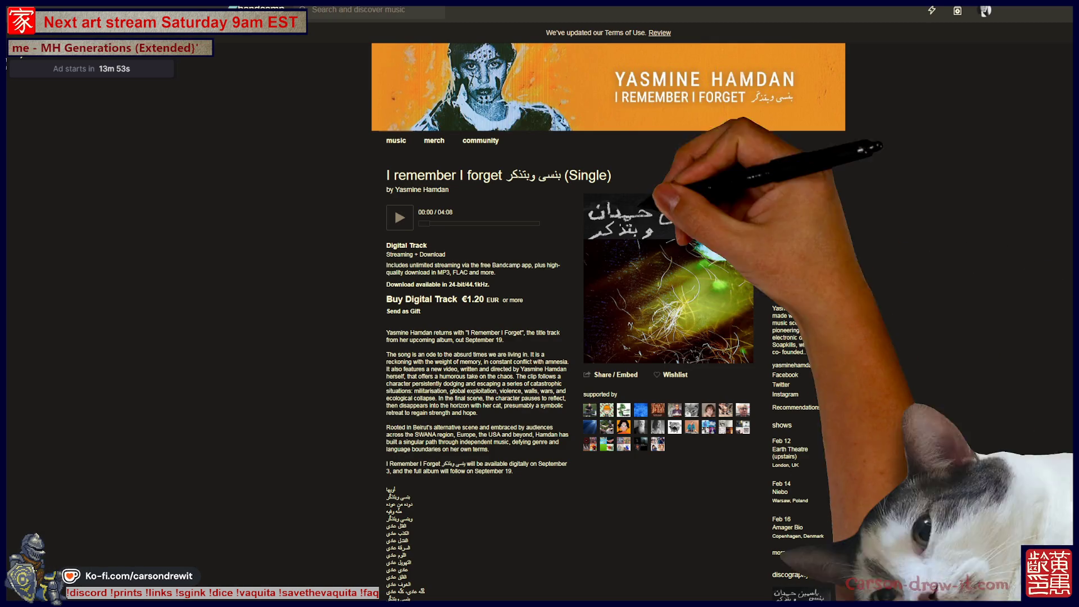
Start buying the single as a digital track at €10, close the dialog, and go back
scroll(609, 304, "down", 5)
scroll(609, 303, "up", 2)
scroll(609, 304, "up", 3)
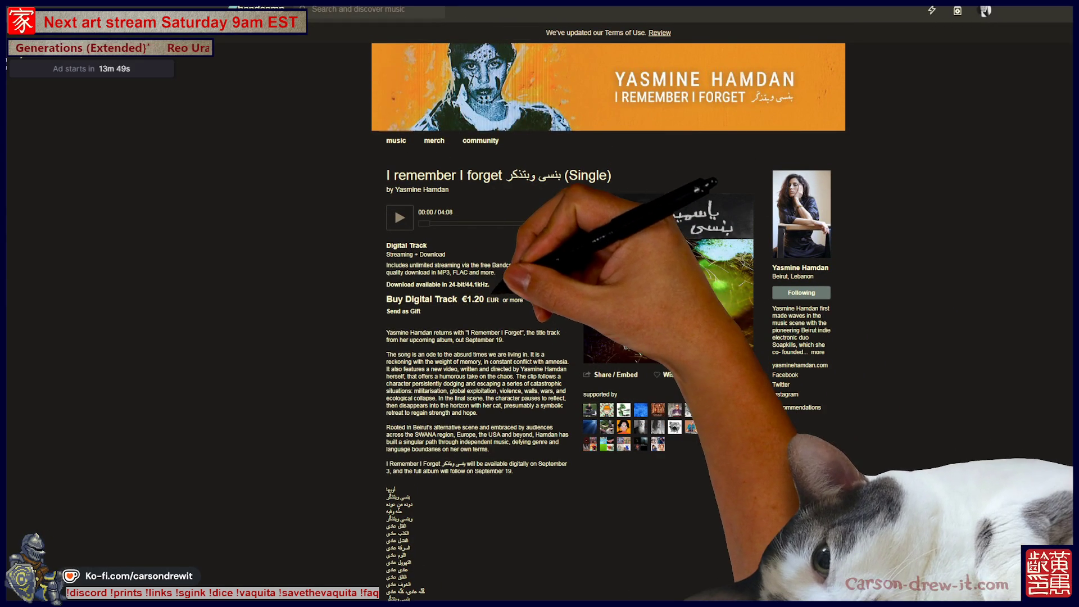
left_click(427, 298)
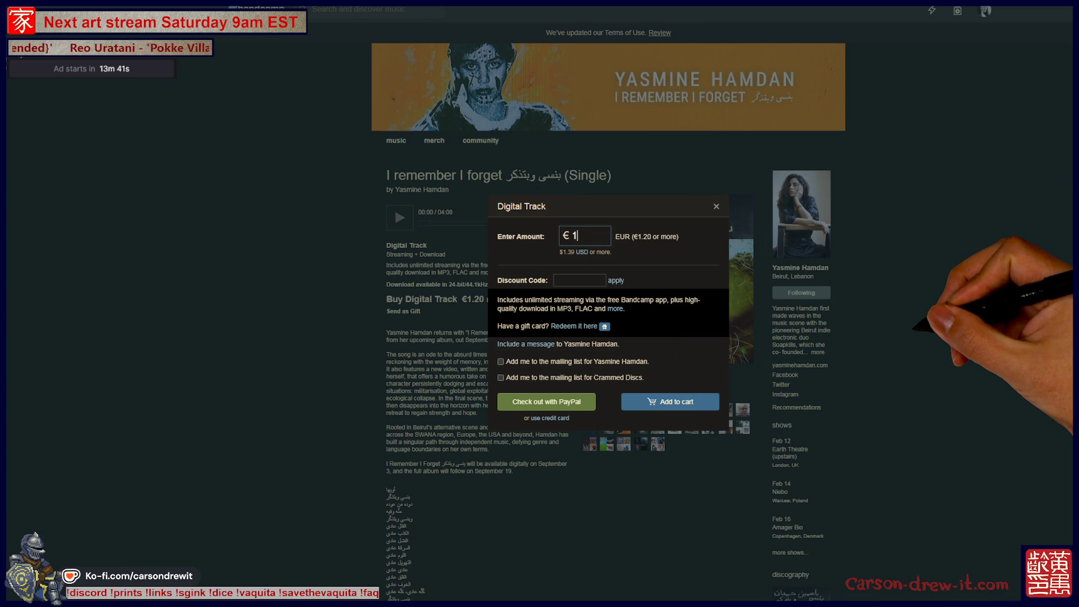
type("0")
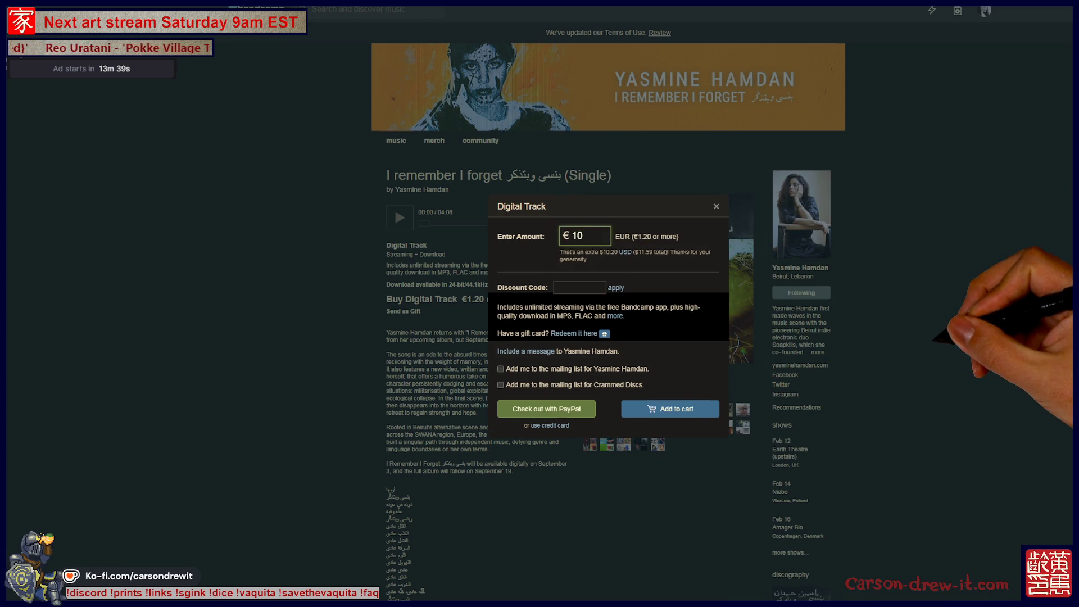
left_click(394, 207)
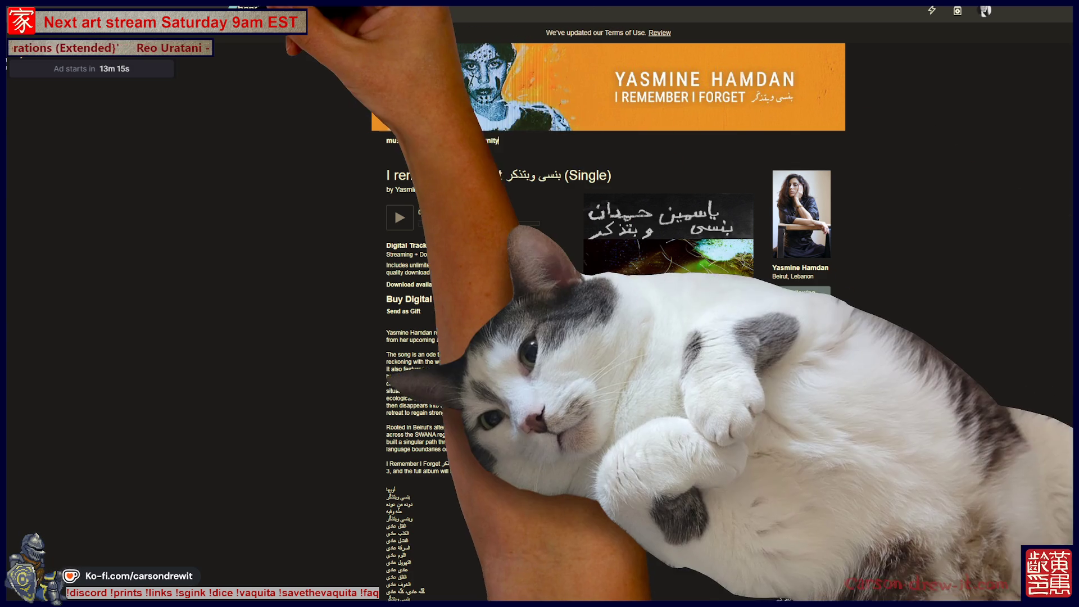
key("alt+Left")
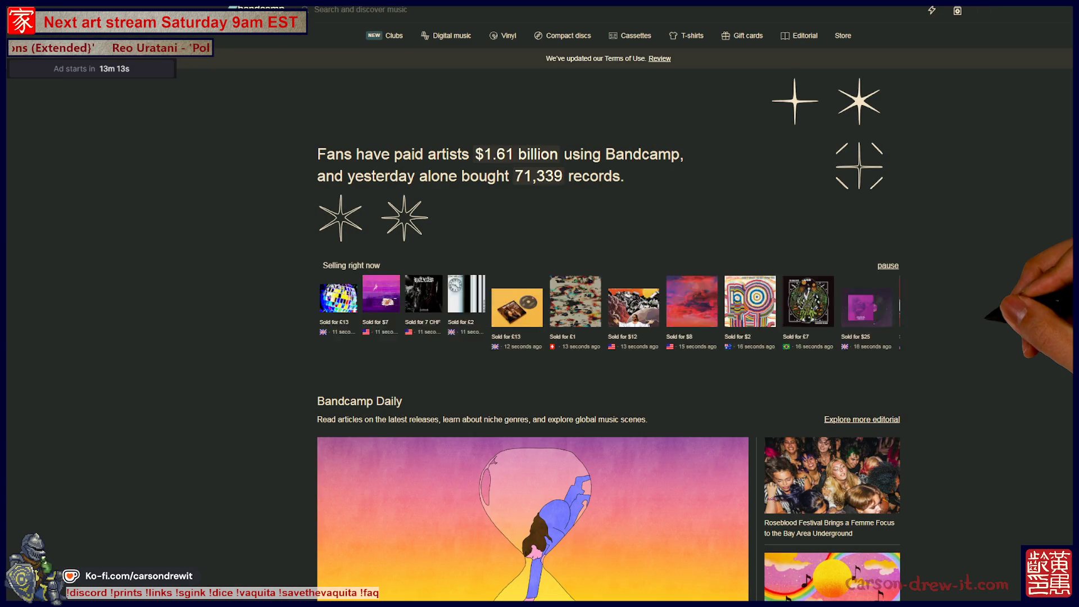
Select the $1.61 billion headline text, then pause and resume the Selling right now carousel
mouse_move(483, 154)
left_mouse_down()
mouse_move(560, 154)
mouse_move(569, 176)
left_mouse_up()
left_click_drag(348, 176, 574, 176)
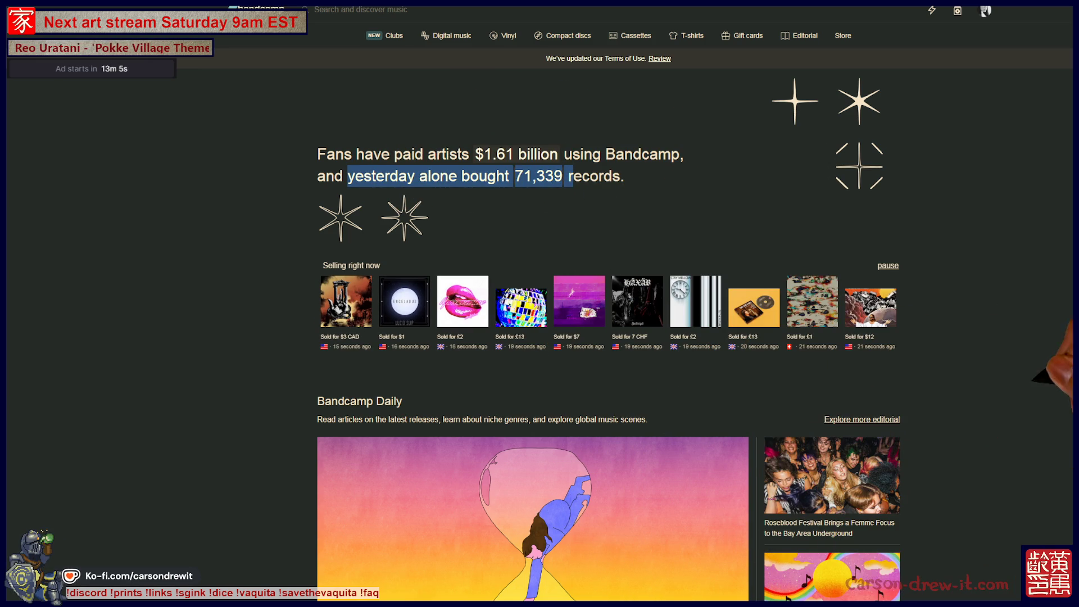
left_click(888, 265)
left_click(883, 265)
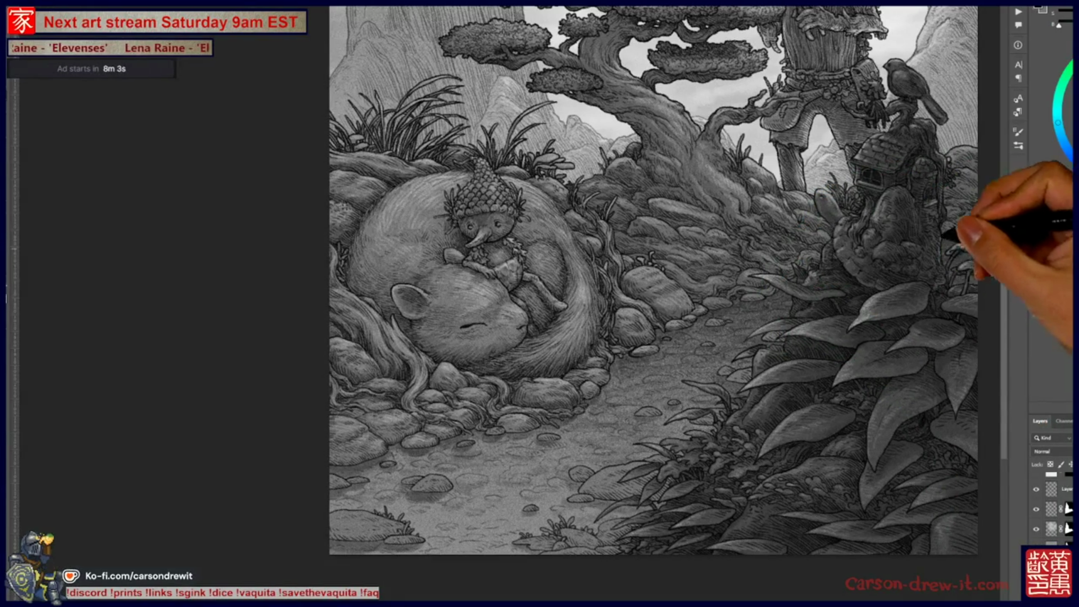
Shift the view to the forest path and undo the last dark stippled shading on it
left_click_drag(779, 293, 627, 334)
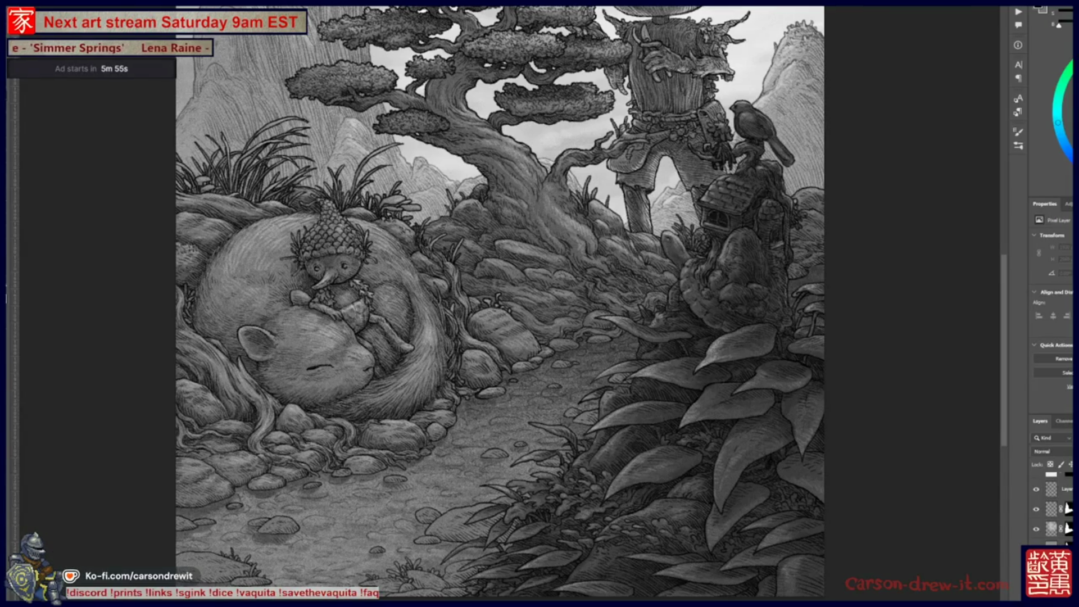
scroll(1051, 506, "down", 1)
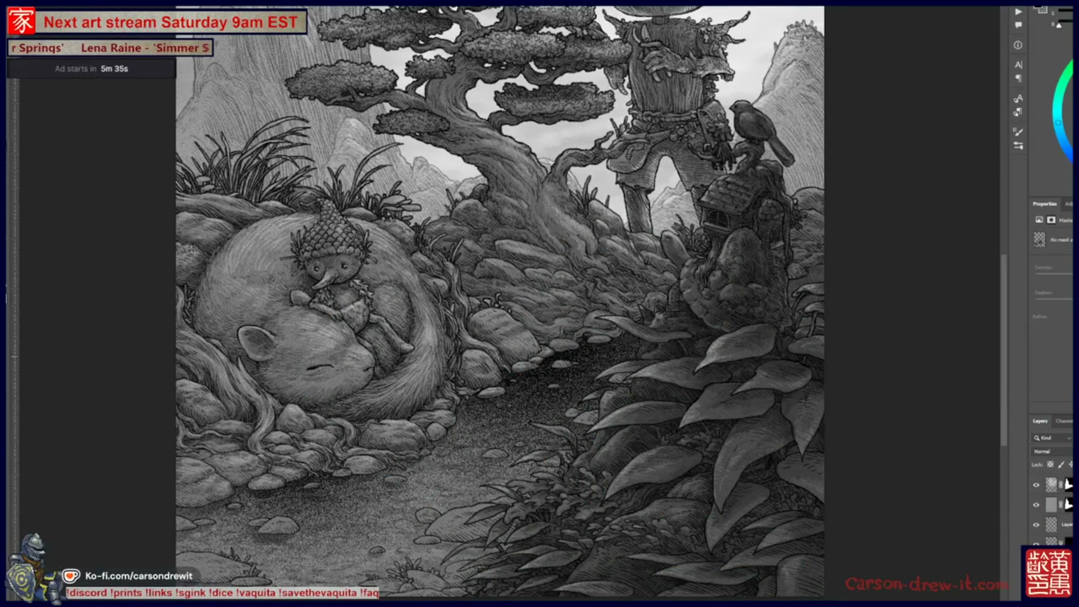
key("ctrl+z")
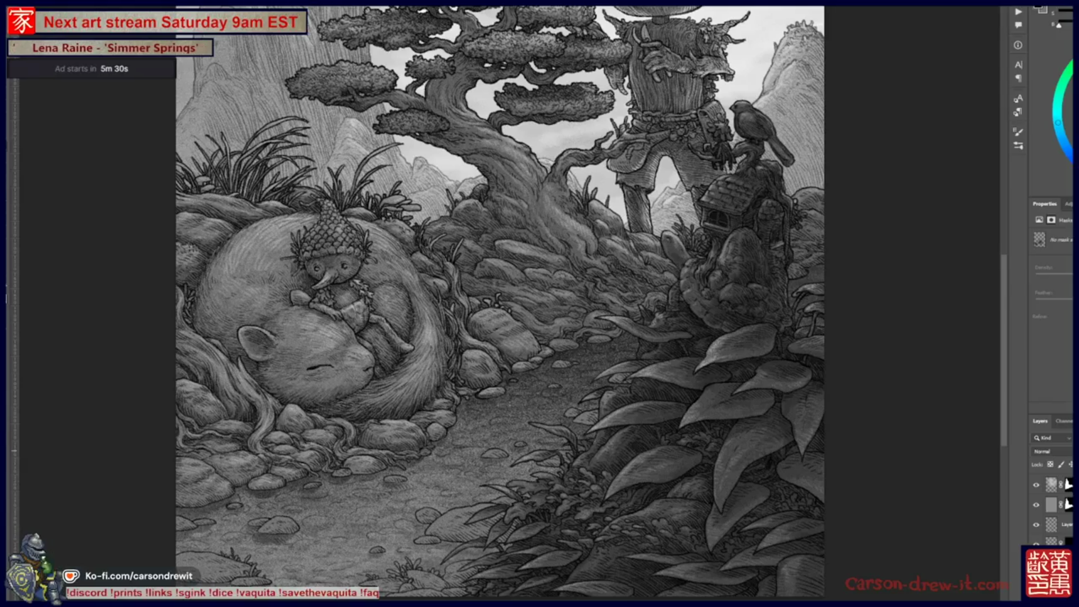
Zoom in on the lower illustration and switch the selected pixel layer's blend mode to Multiply
left_click_drag(806, 470, 621, 470)
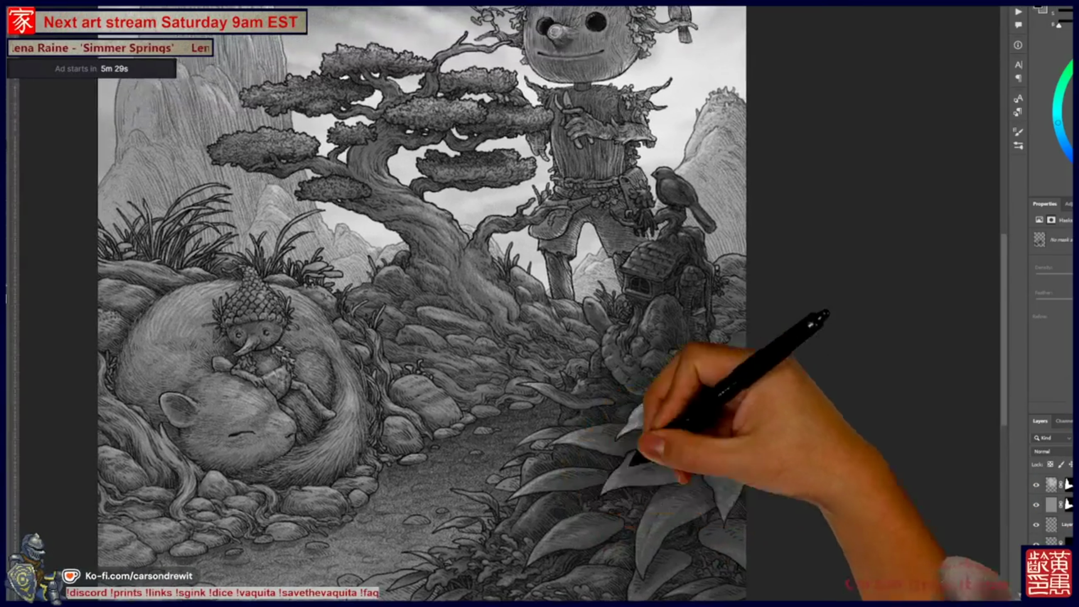
key("ctrl+0")
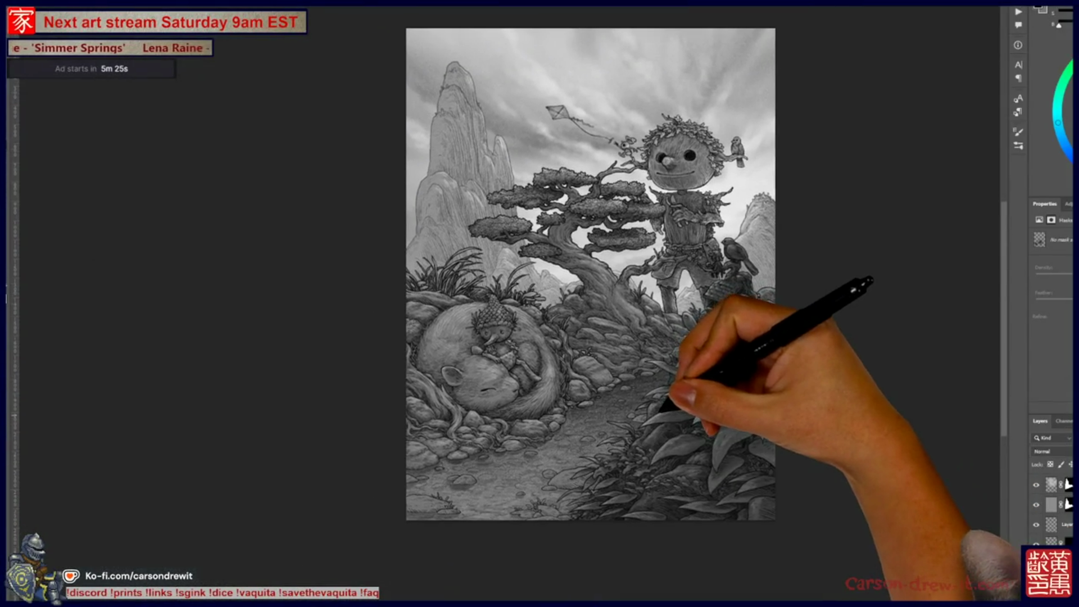
key("ctrl+plus")
scroll(604, 427, "up", 1)
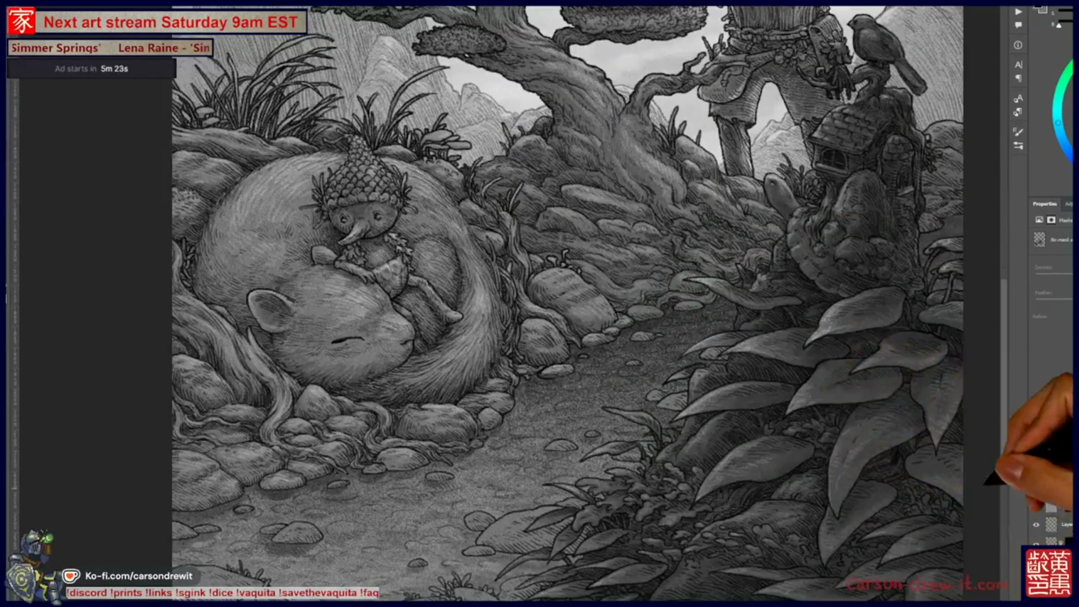
left_click(1055, 541)
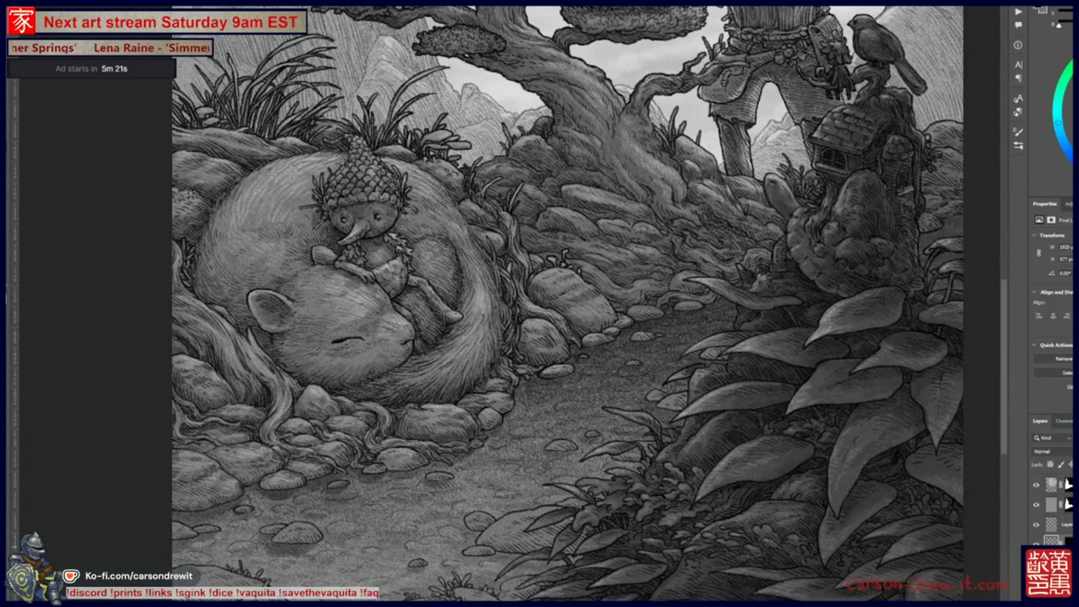
left_click(1045, 452)
left_click(1046, 483)
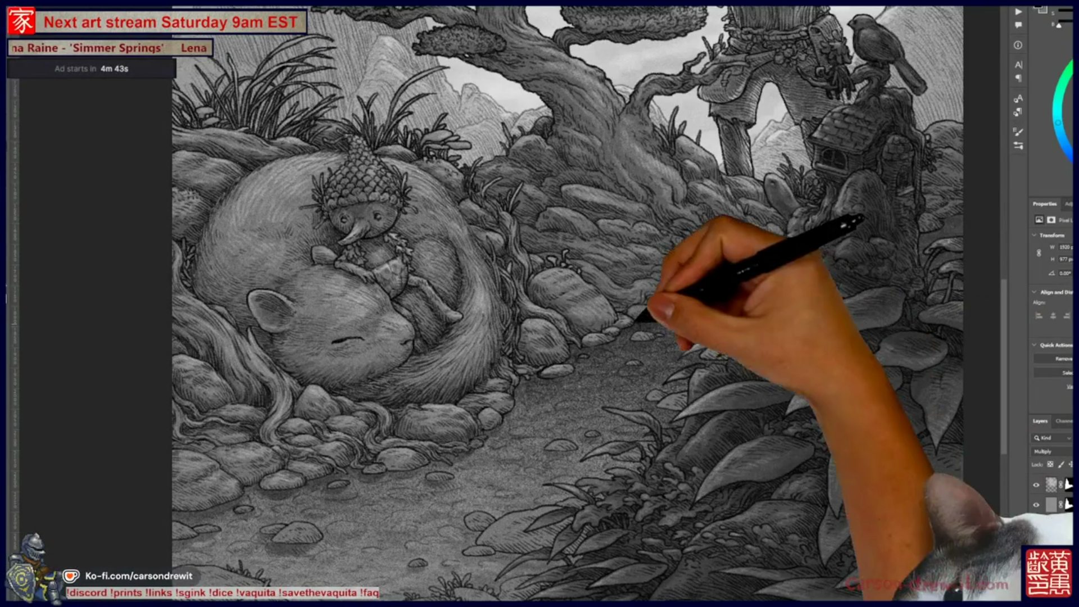
mouse_move(632, 344)
left_mouse_down()
mouse_move(826, 479)
mouse_move(629, 460)
mouse_move(639, 457)
left_mouse_up()
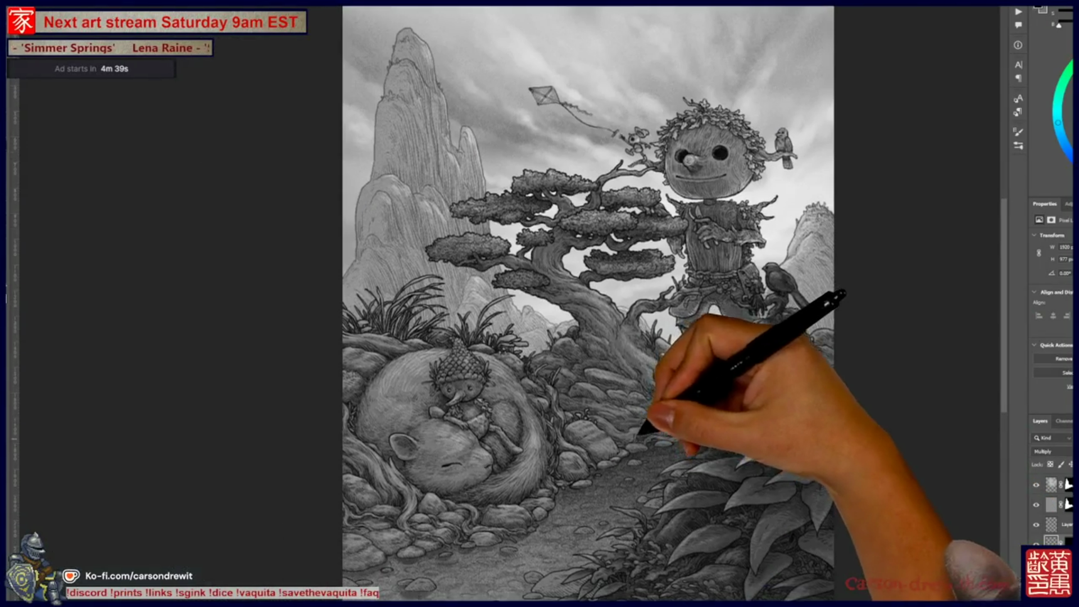
left_click_drag(730, 436, 731, 416)
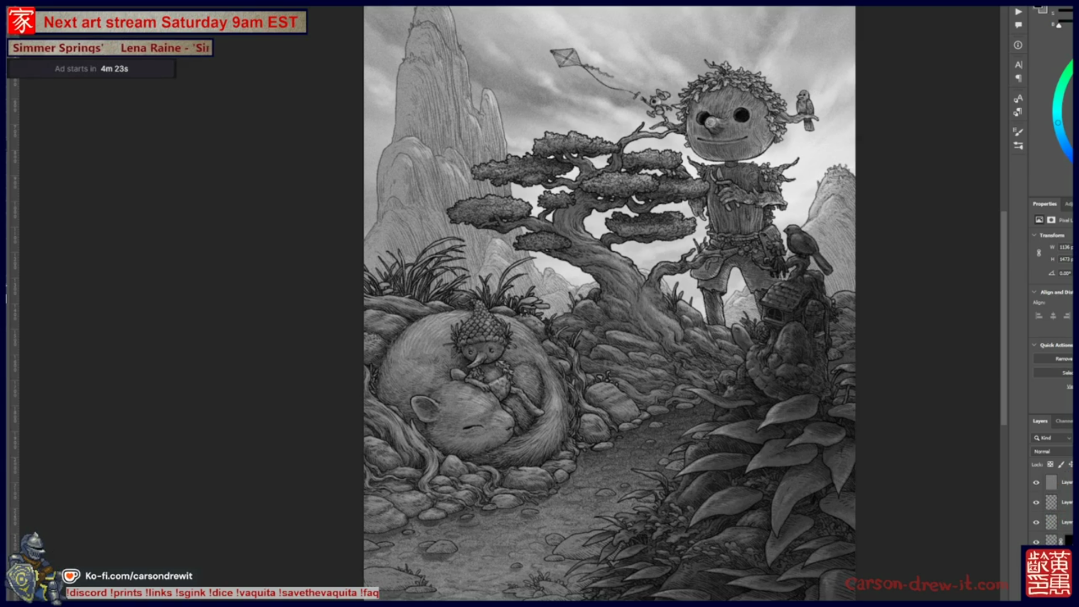
Lower the layer's Lightness to -20 in Hue/Saturation and apply it
key("ctrl+u")
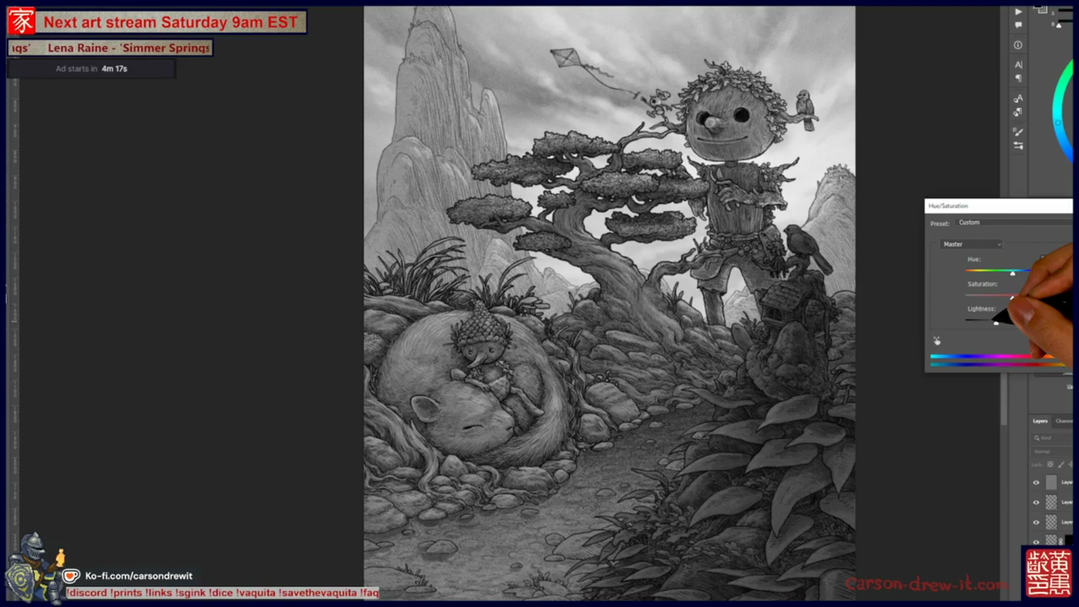
left_click_drag(1011, 322, 1003, 322)
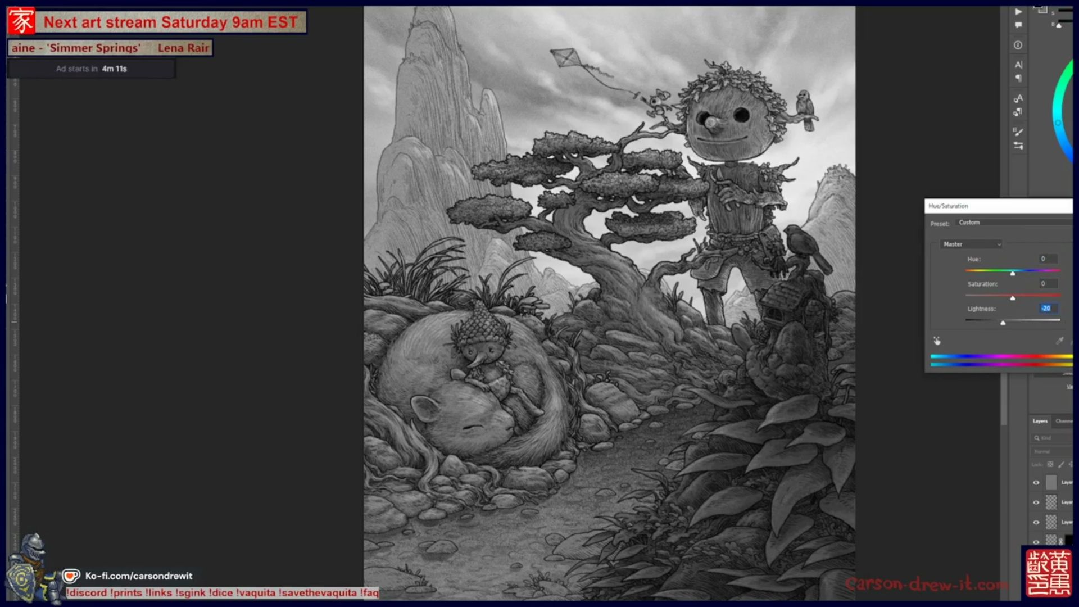
key("Return")
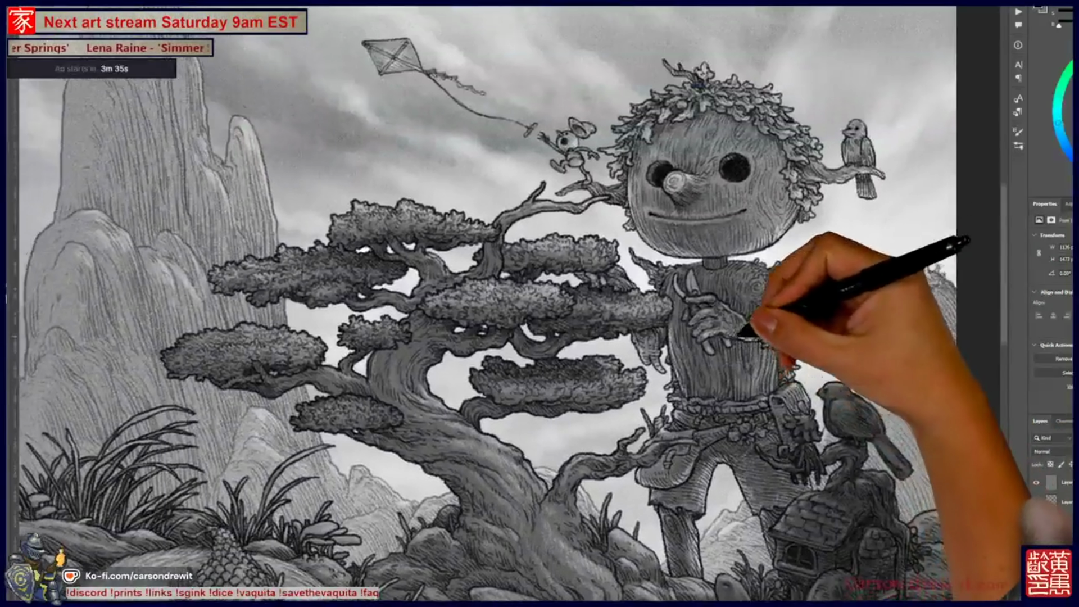
Zoom out to the full canvas and select the second layer in the stack
key("ctrl+minus")
key("ctrl+minus")
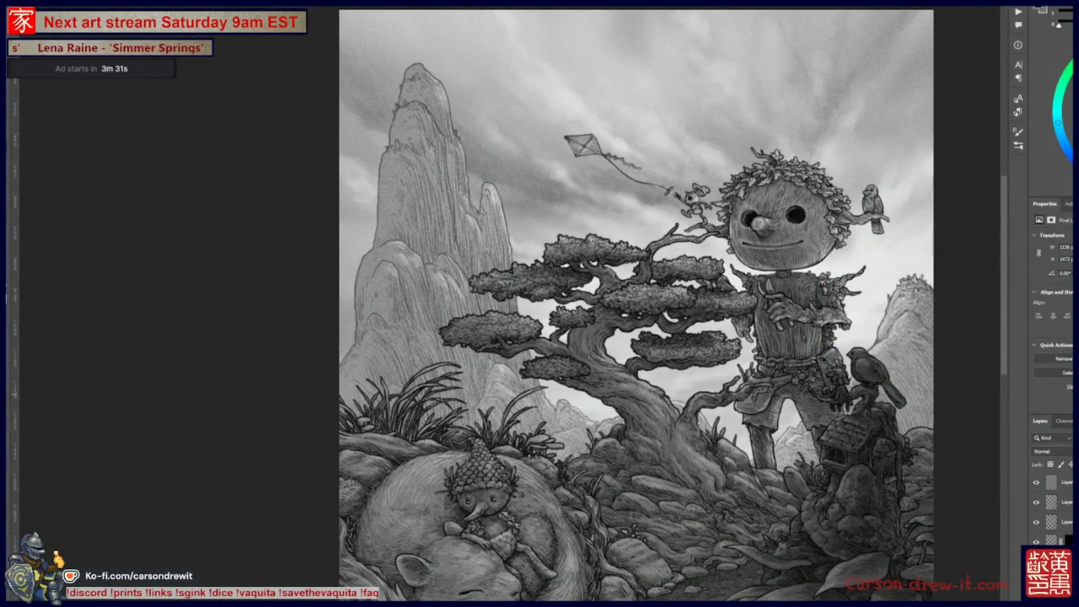
left_click(1060, 502)
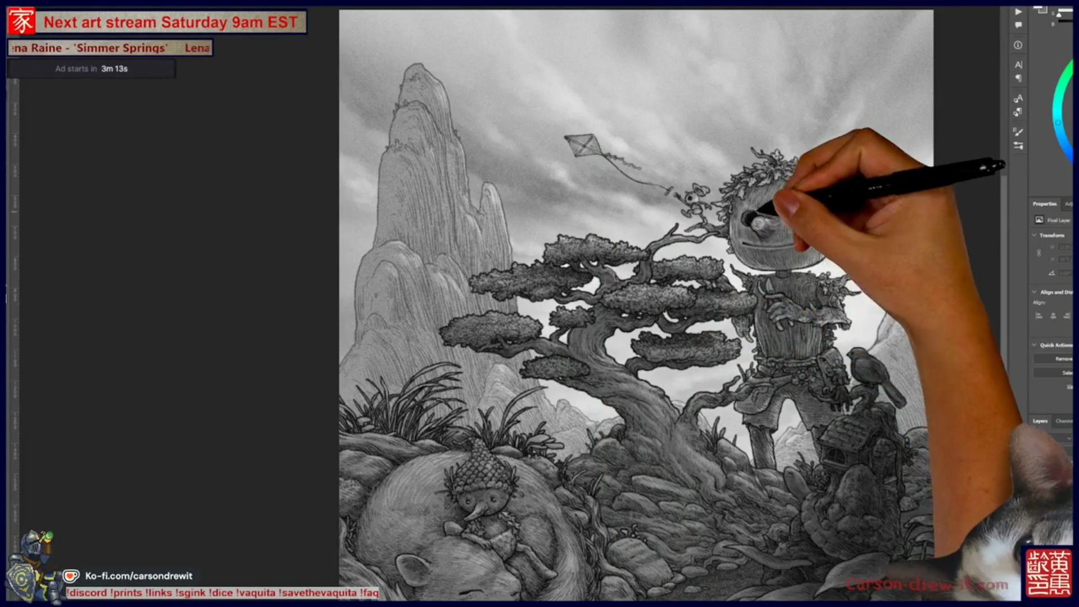
Draw a branch reaching out beside the giant's face and extending under the bird
scroll(802, 204, "up", 5)
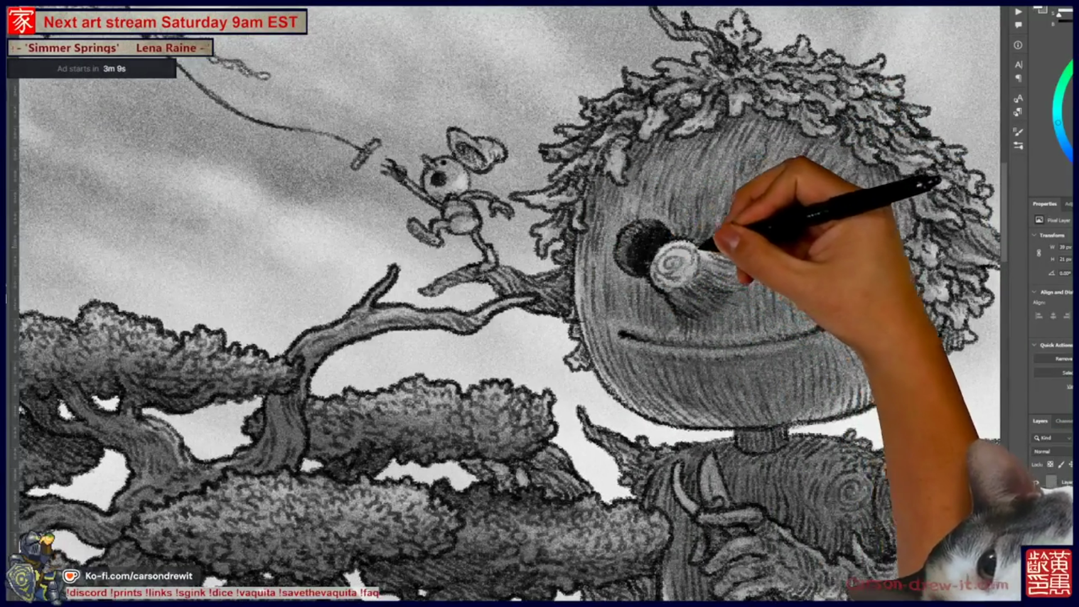
left_click_drag(619, 281, 454, 339)
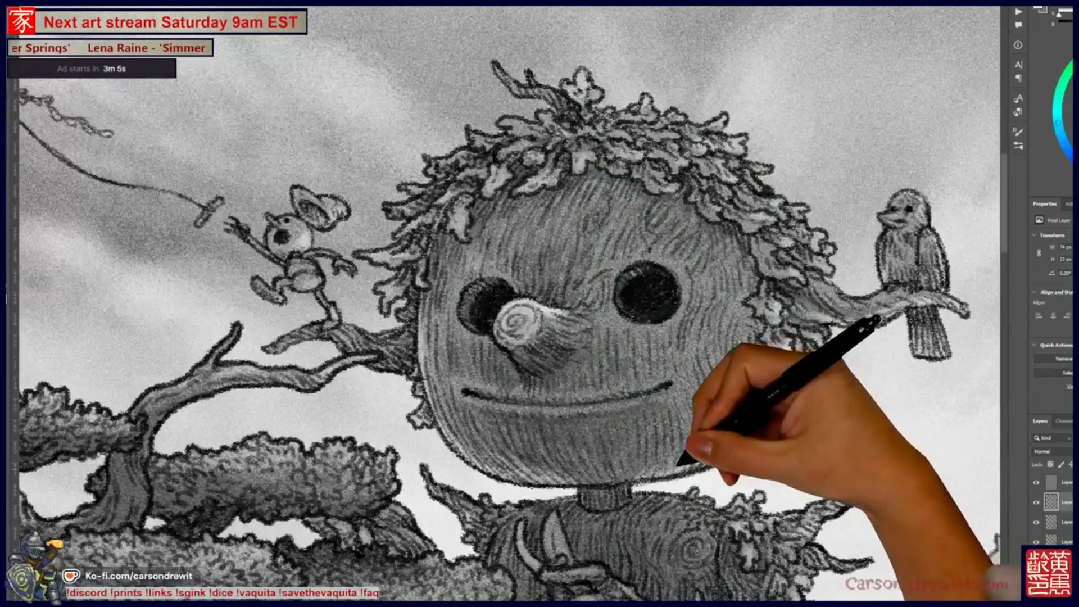
left_click_drag(723, 453, 800, 373)
left_click_drag(730, 362, 741, 375)
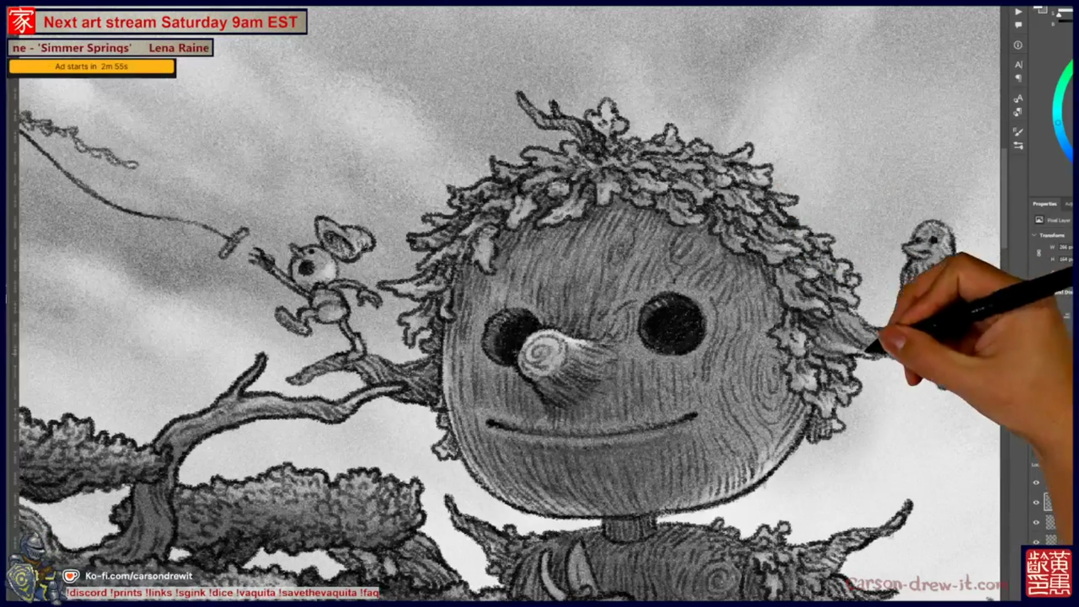
mouse_move(894, 349)
left_mouse_down()
mouse_move(928, 326)
mouse_move(992, 340)
left_mouse_up()
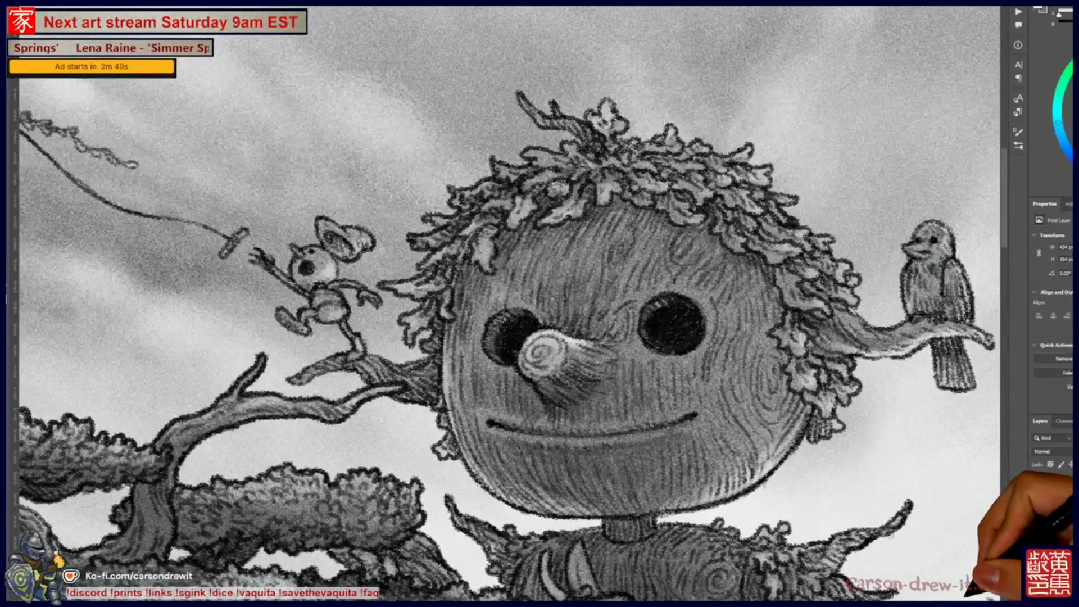
Add leafy foliage strokes on the giant's right shoulder, extending into up-right branches
left_click_drag(590, 354, 489, 255)
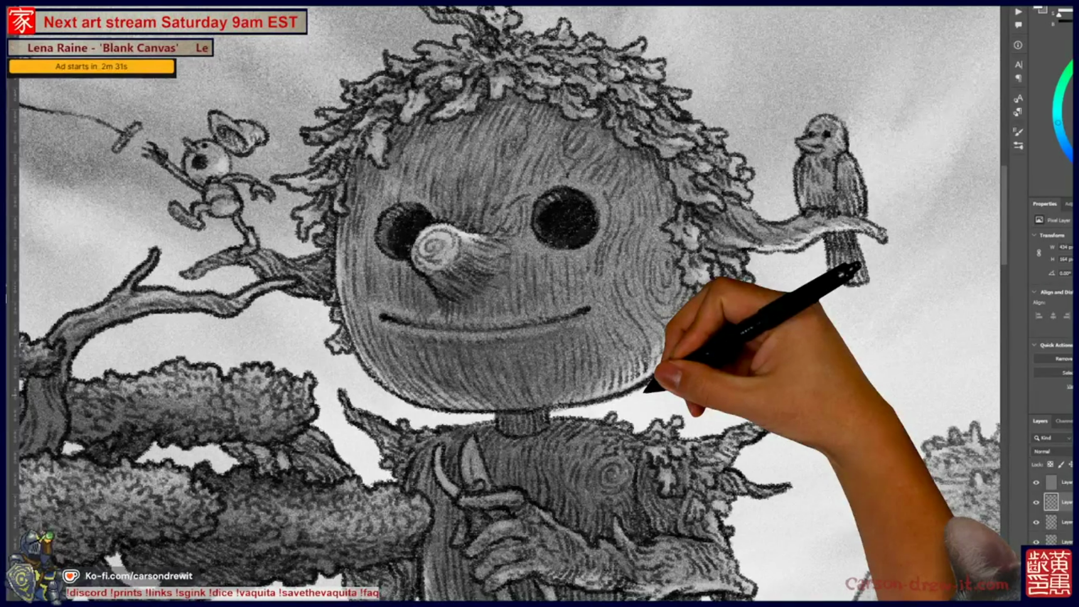
scroll(540, 303, "down", 3)
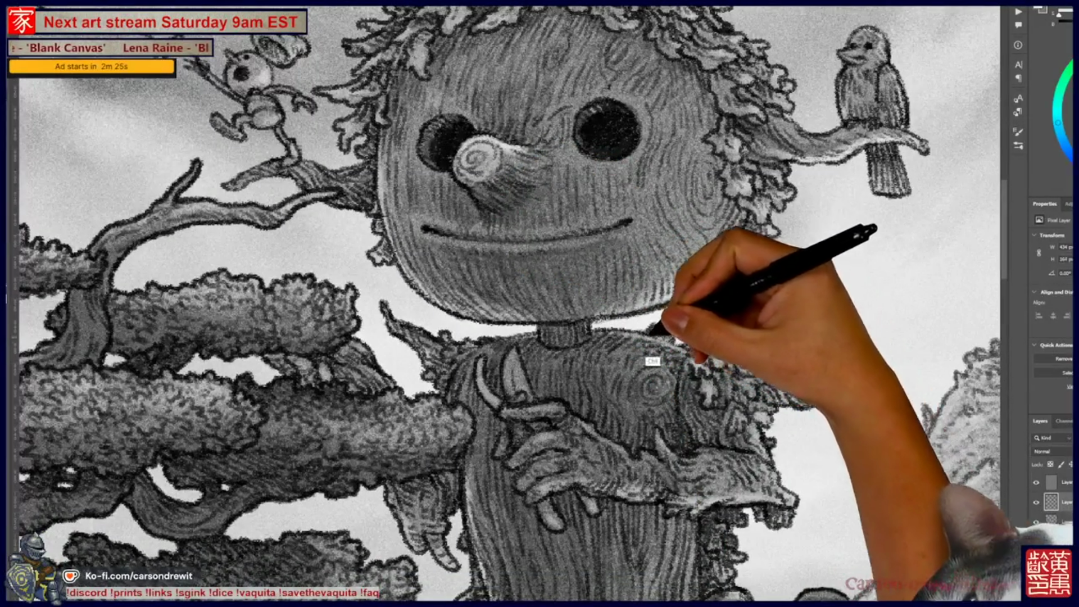
mouse_move(714, 345)
left_mouse_down()
mouse_move(776, 351)
mouse_move(840, 312)
left_mouse_up()
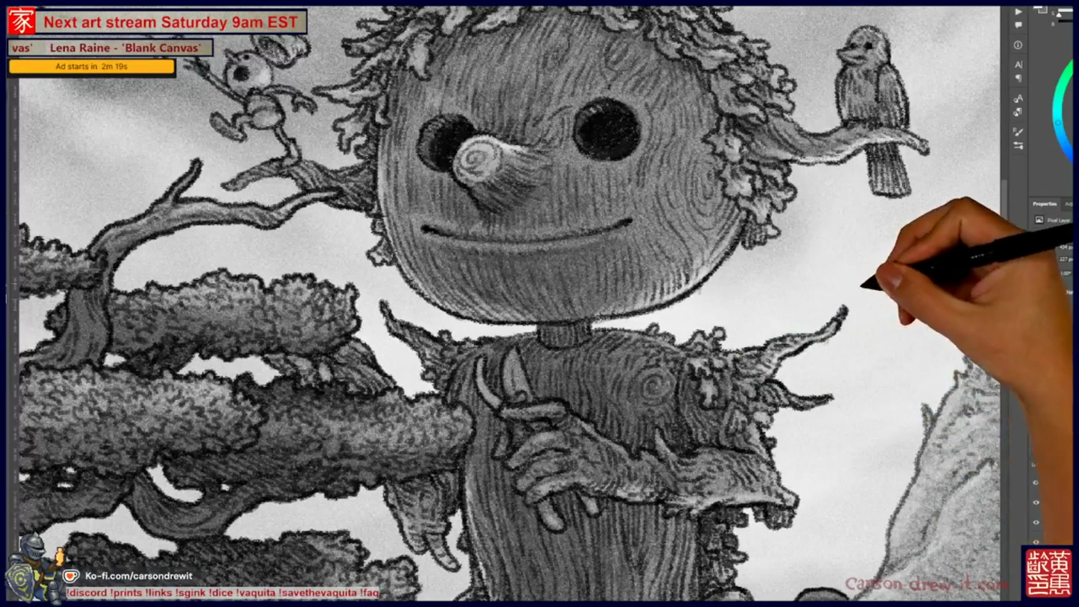
mouse_move(815, 410)
left_mouse_down()
mouse_move(826, 386)
mouse_move(822, 395)
left_mouse_up()
mouse_move(795, 446)
left_mouse_down()
mouse_move(759, 430)
mouse_move(795, 457)
mouse_move(779, 497)
mouse_move(730, 493)
mouse_move(778, 494)
left_mouse_up()
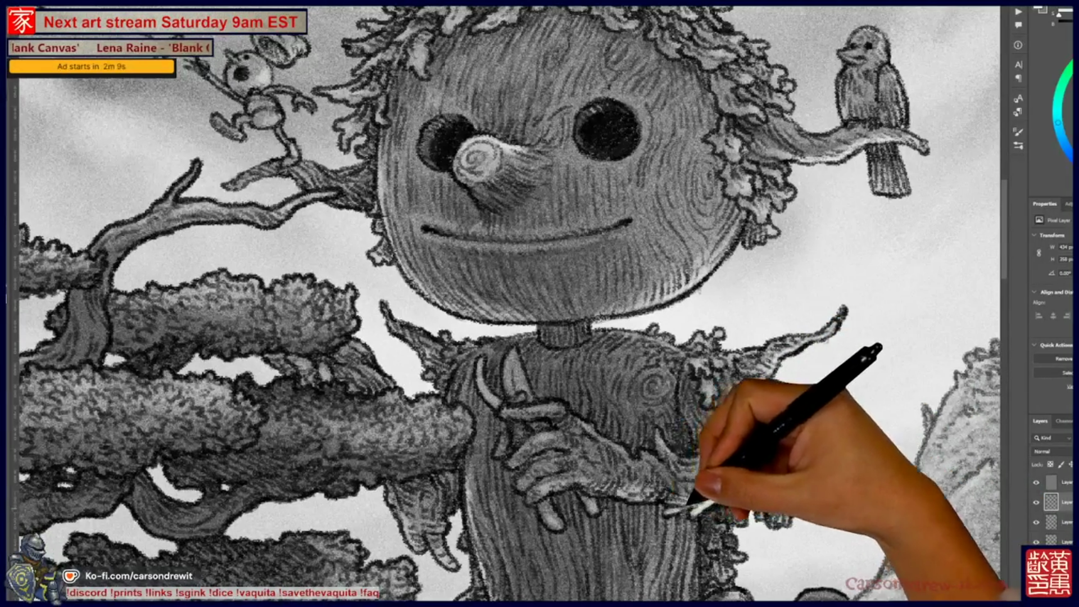
left_click_drag(766, 386, 841, 243)
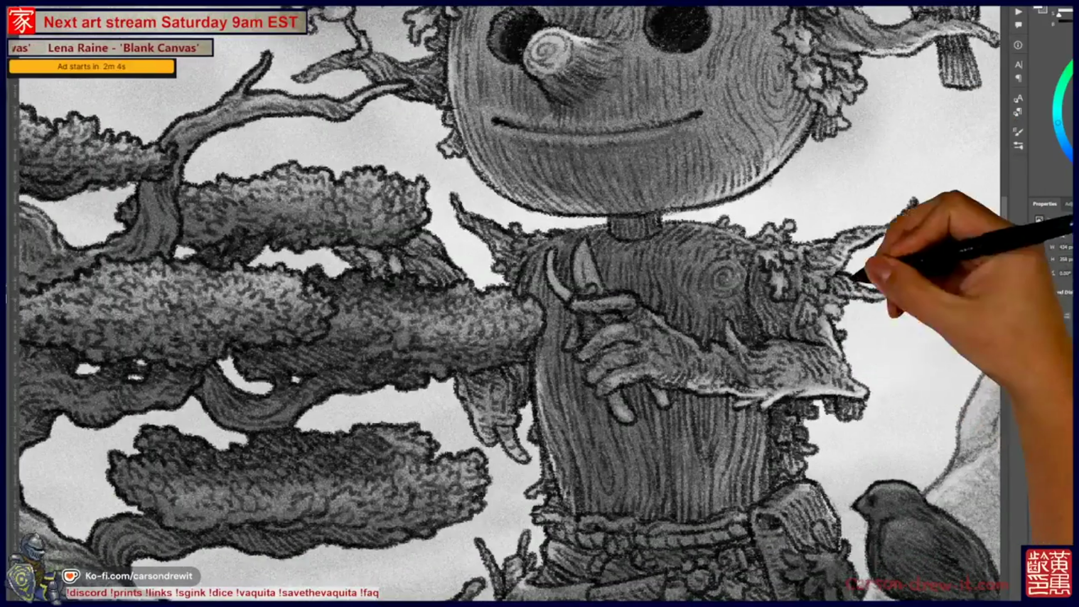
Create a new layer for more shoulder foliage detail
key("ctrl+j")
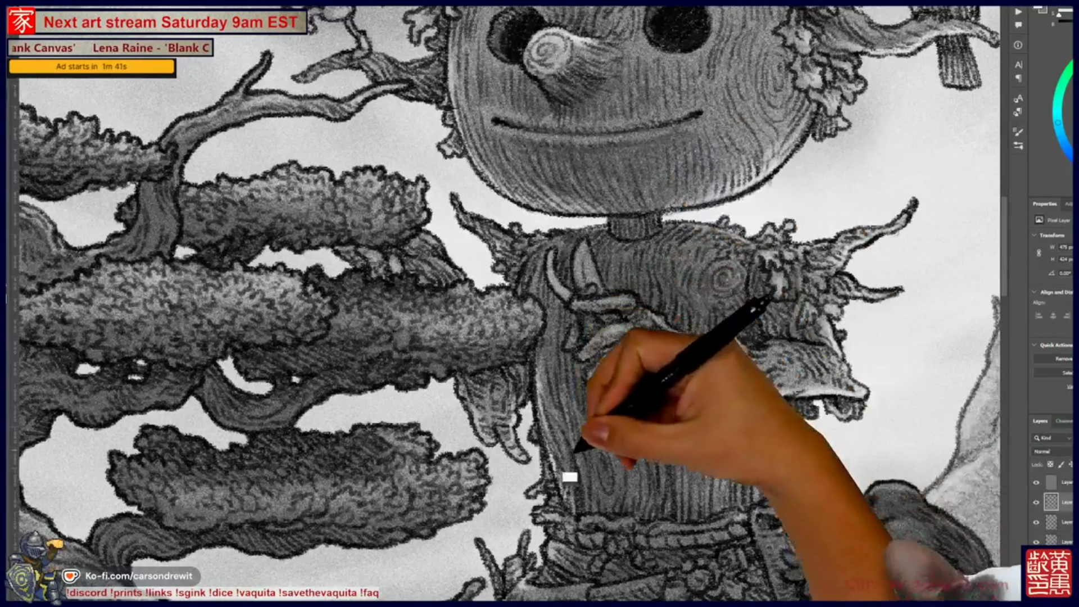
scroll(506, 304, "down", 3)
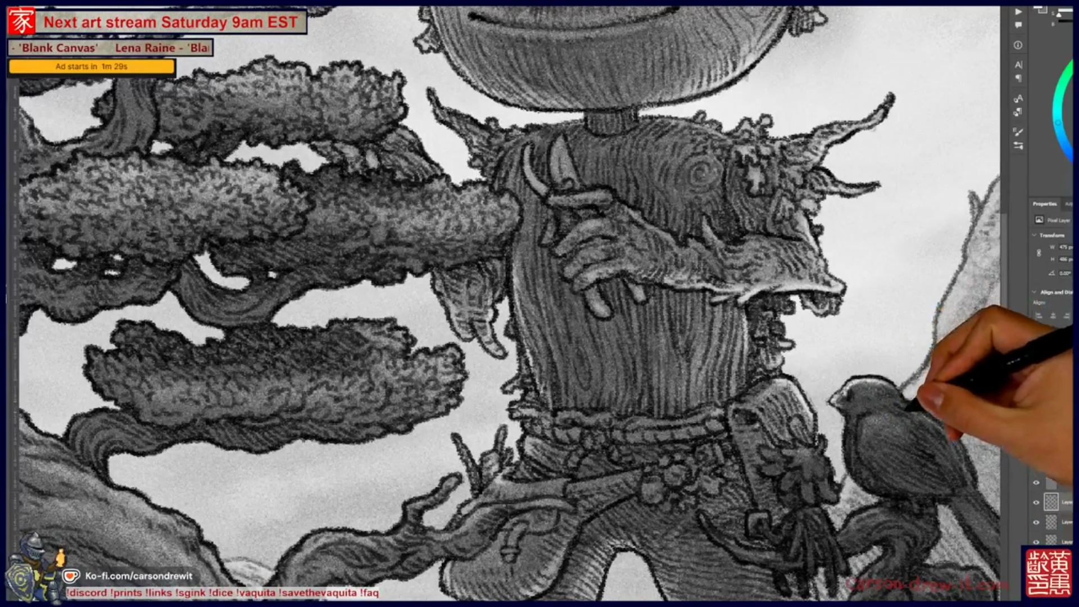
Shade the small bird beside the giant's belt and add pencil strokes around the belt
scroll(539, 303, "down", 2)
scroll(540, 303, "right", 3)
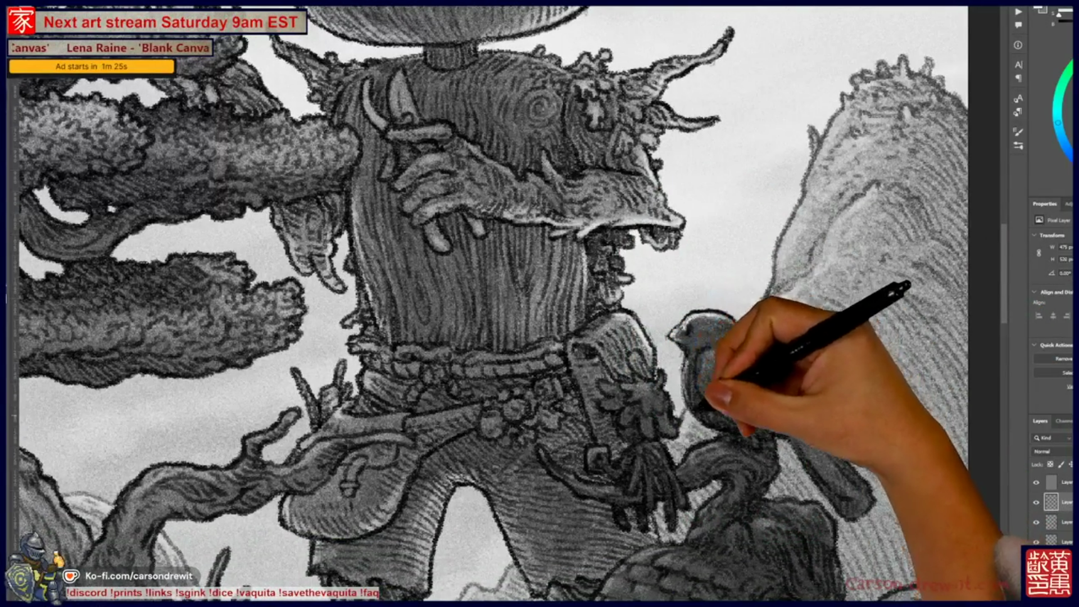
mouse_move(687, 372)
left_mouse_down()
mouse_move(689, 337)
mouse_move(702, 400)
mouse_move(723, 361)
mouse_move(713, 333)
mouse_move(727, 320)
mouse_move(743, 337)
mouse_move(761, 325)
mouse_move(749, 330)
mouse_move(756, 344)
mouse_move(826, 354)
mouse_move(805, 508)
mouse_move(826, 441)
mouse_move(851, 452)
mouse_move(845, 463)
mouse_move(857, 469)
mouse_move(831, 438)
mouse_move(876, 464)
mouse_move(823, 450)
mouse_move(871, 500)
left_mouse_up()
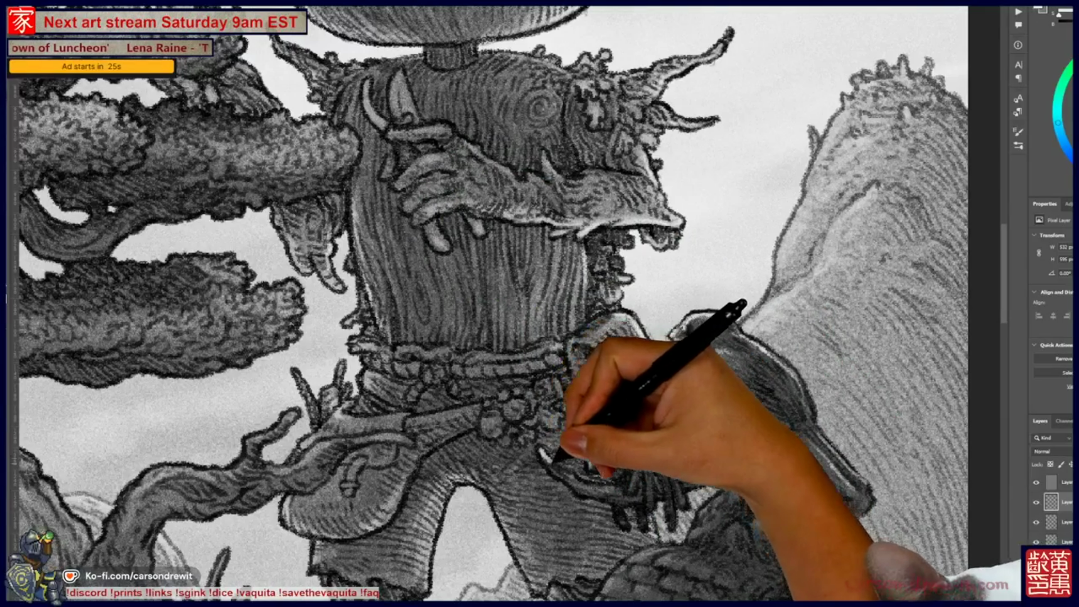
mouse_move(581, 474)
left_mouse_down()
mouse_move(610, 461)
mouse_move(622, 476)
left_mouse_up()
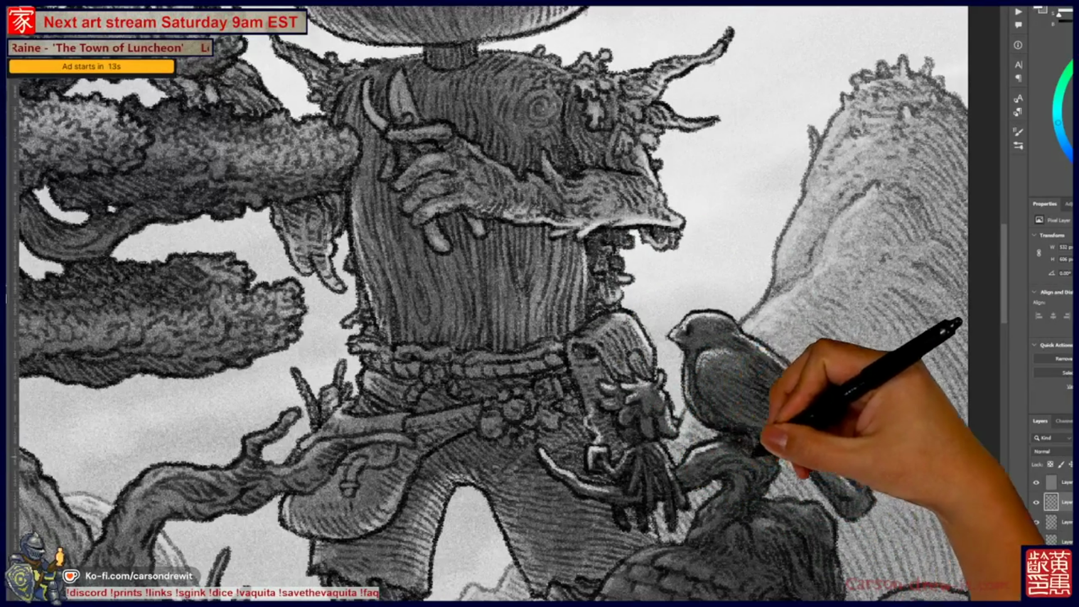
key("ctrl+minus")
key("ctrl+minus")
key("ctrl+minus")
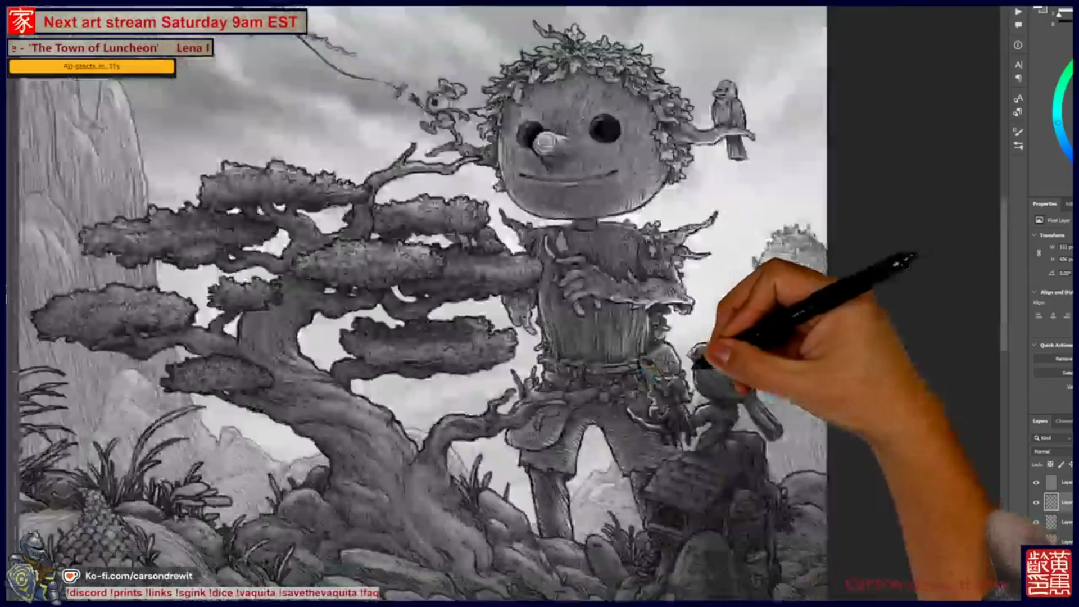
Zoom back in on the giant's waist and house
key("ctrl+plus")
key("ctrl+plus")
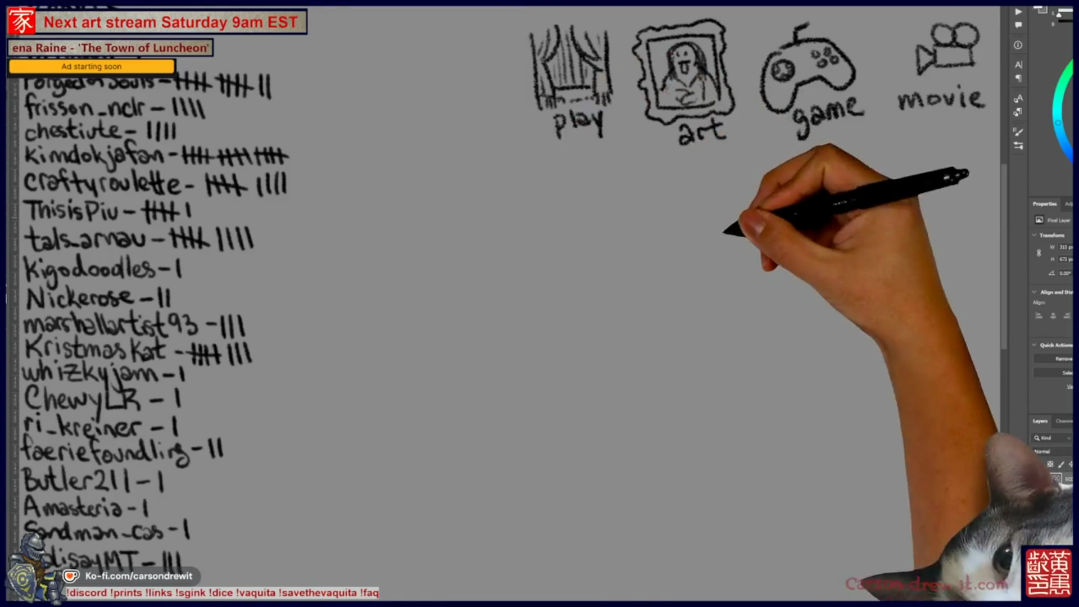
key("F5")
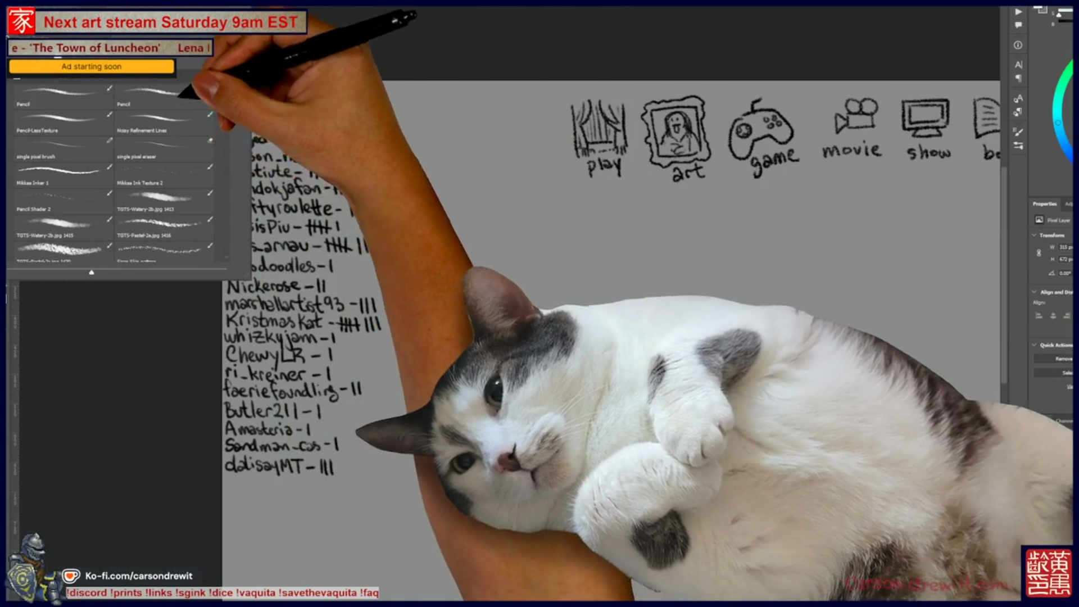
key("F5")
scroll(540, 337, "right", 5)
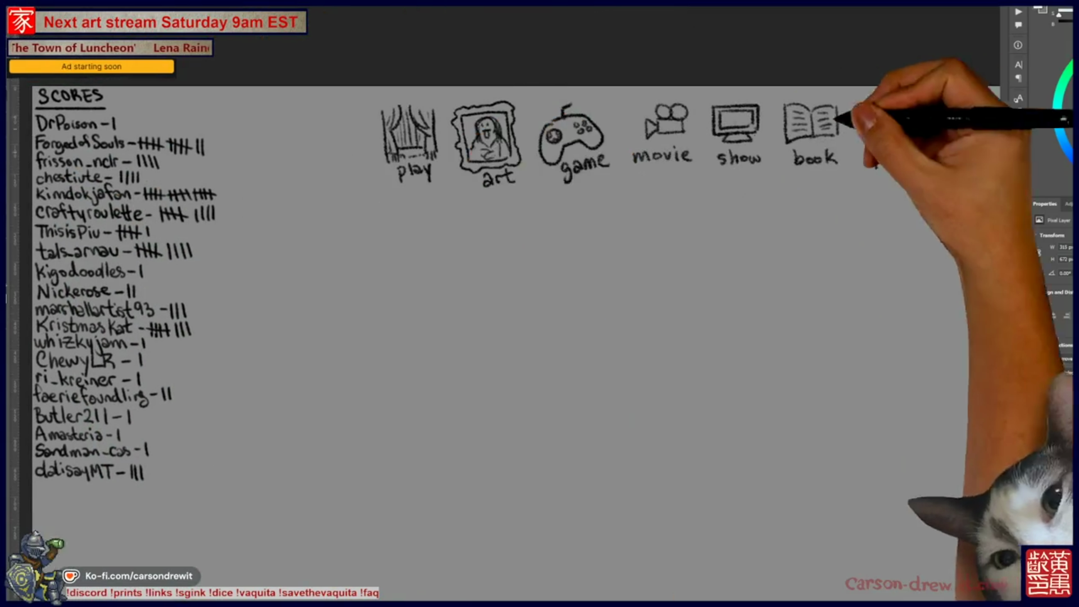
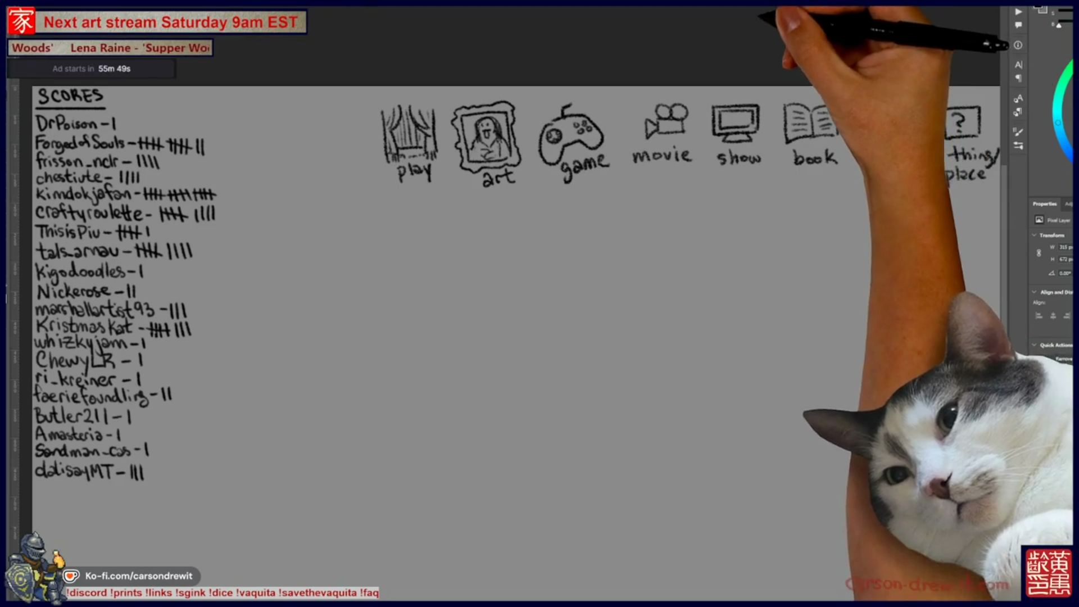
Circle the thing/place category and draw two blank answer lines under show and book
scroll(506, 337, "right", 5)
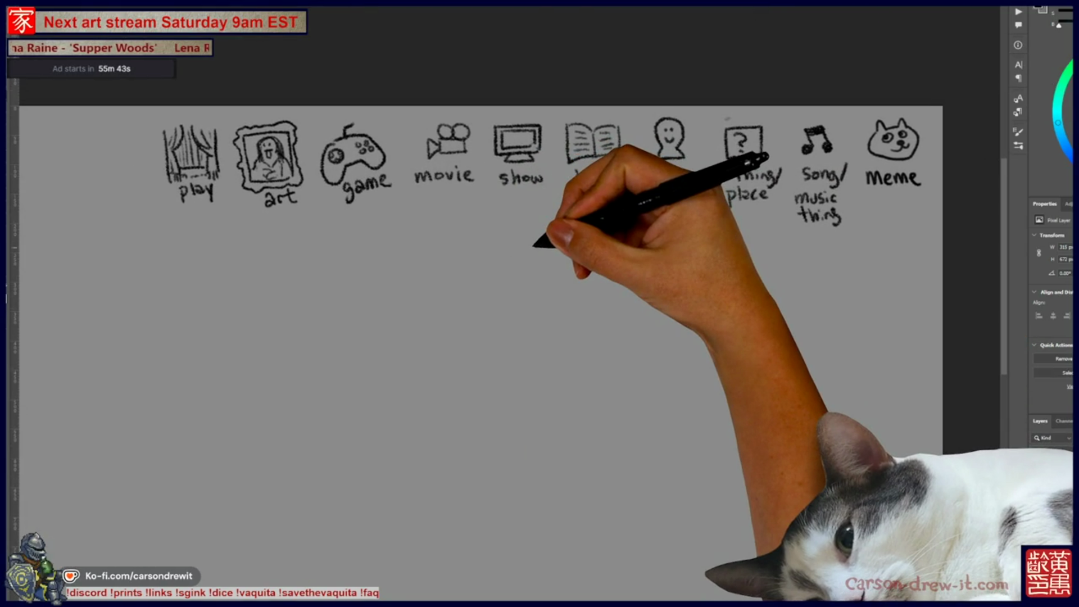
left_click_drag(766, 199, 725, 115)
left_click_drag(489, 222, 576, 225)
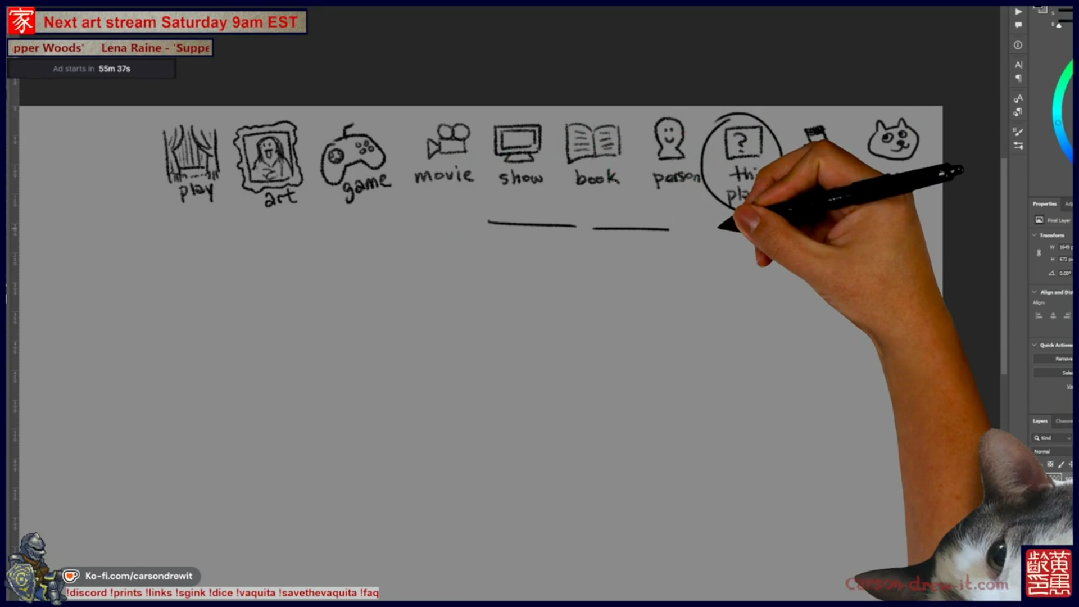
scroll(720, 227, "up", 2)
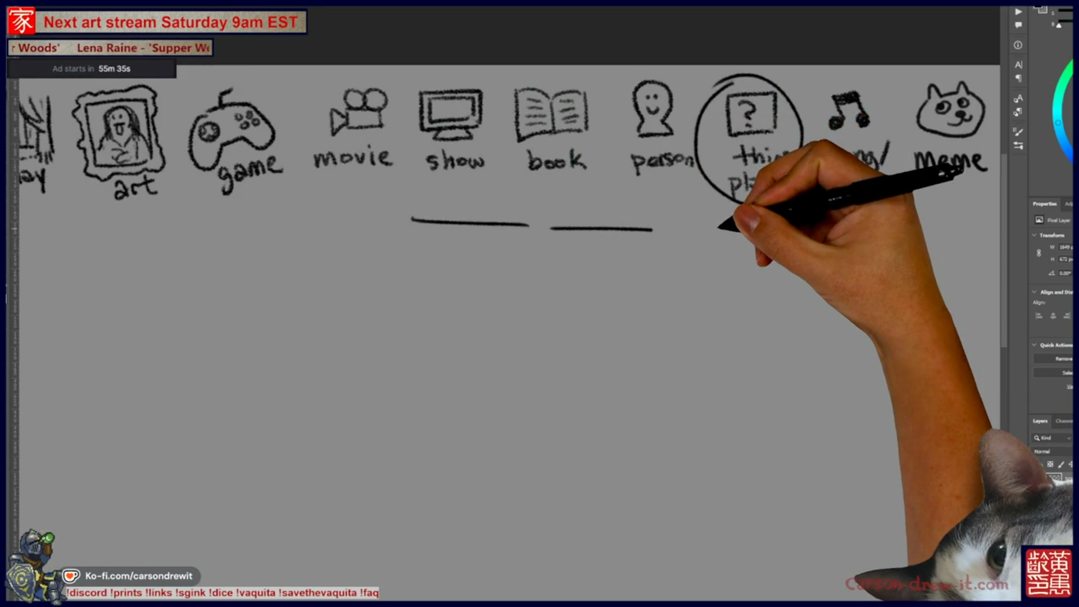
left_click_drag(684, 255, 657, 269)
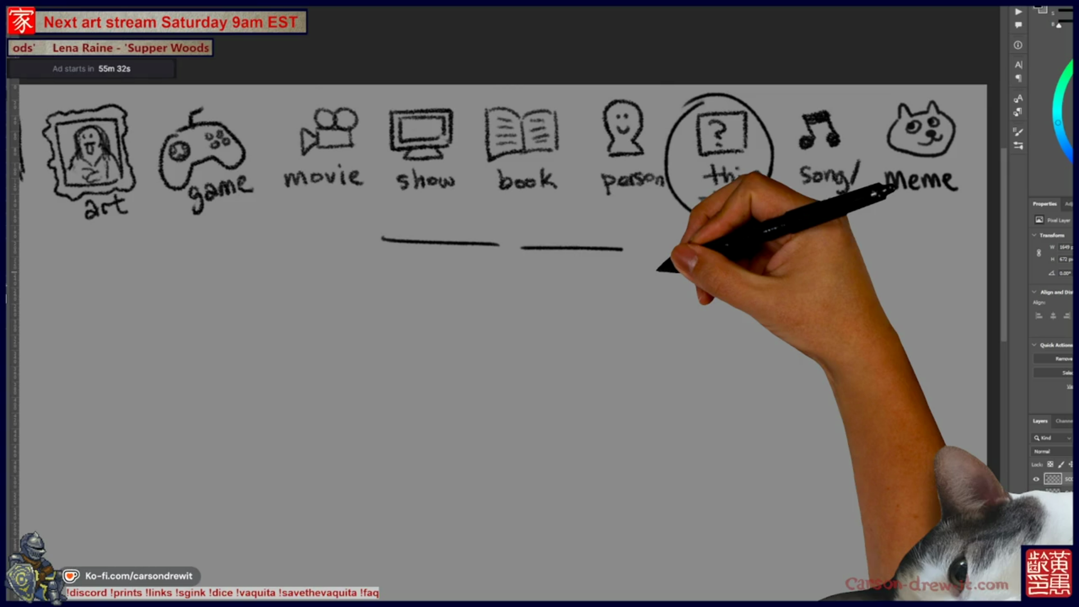
mouse_move(646, 373)
left_mouse_down()
mouse_move(668, 352)
mouse_move(639, 347)
mouse_move(653, 372)
left_mouse_up()
key("ctrl+z")
Draw a frowning stick figure's head, face and body with a blade in his fist
left_click(611, 333)
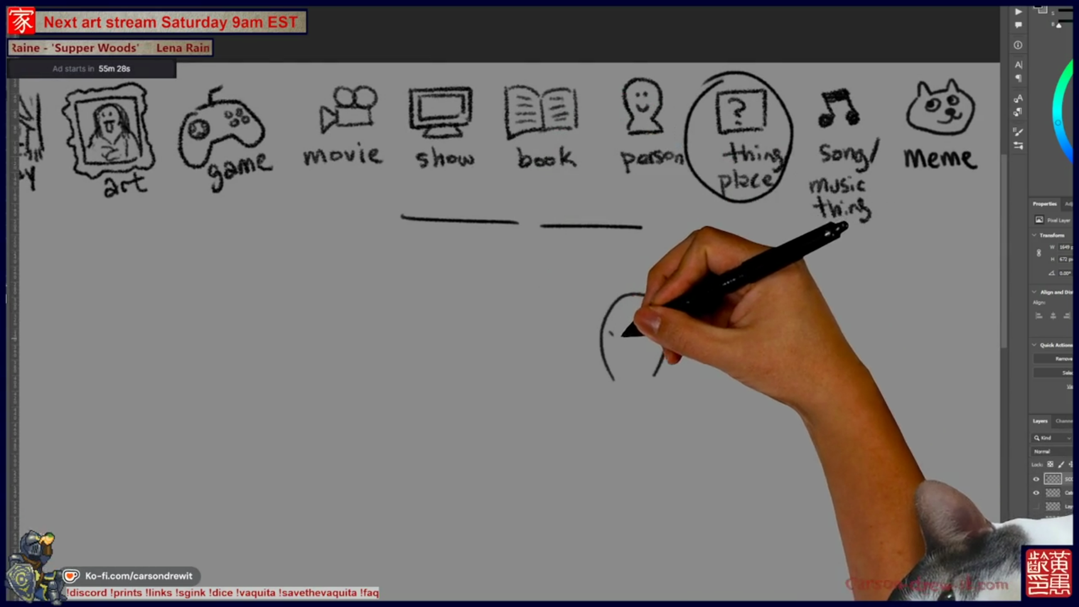
mouse_move(605, 332)
left_mouse_down()
mouse_move(648, 330)
mouse_move(638, 358)
left_mouse_up()
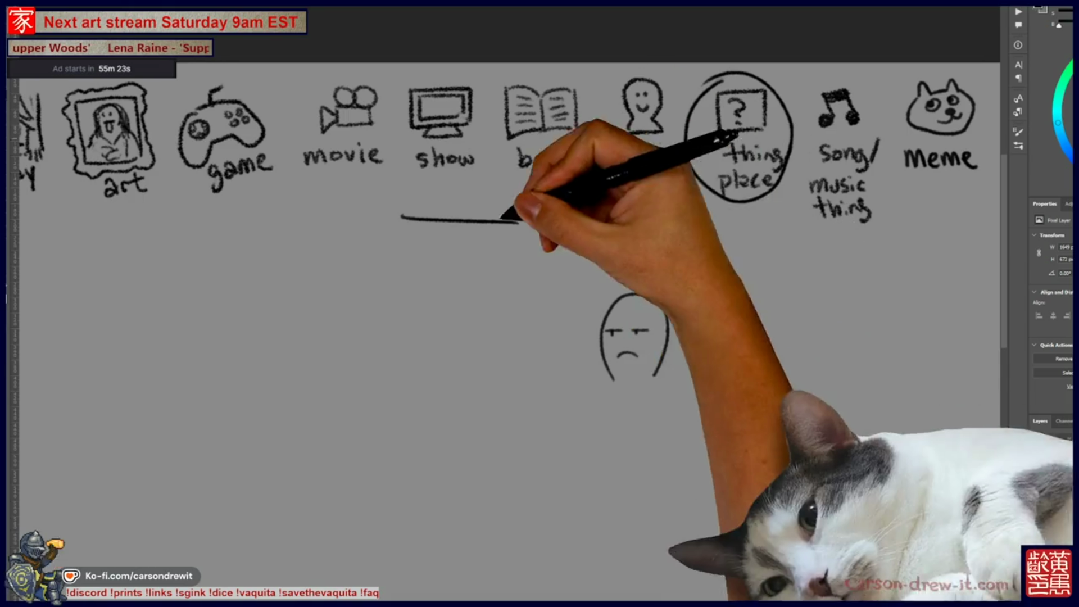
key("ctrl+z")
key("ctrl+z")
key("ctrl+z")
mouse_move(487, 366)
left_mouse_down()
mouse_move(530, 389)
mouse_move(494, 347)
mouse_move(533, 376)
left_mouse_up()
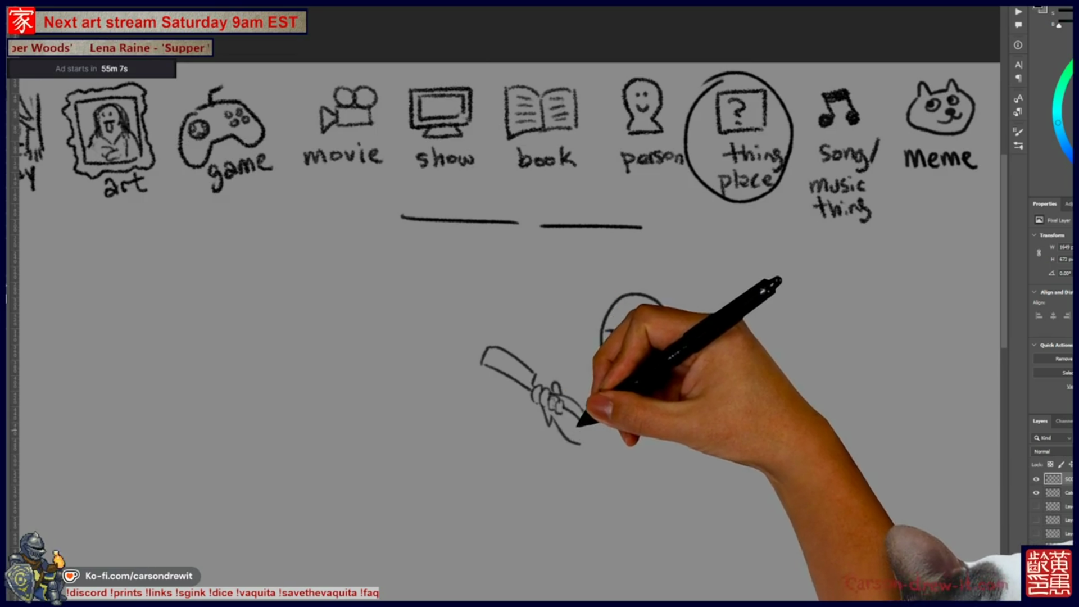
mouse_move(655, 307)
left_mouse_down()
mouse_move(651, 438)
mouse_move(673, 440)
left_mouse_up()
left_click_drag(506, 338, 578, 353)
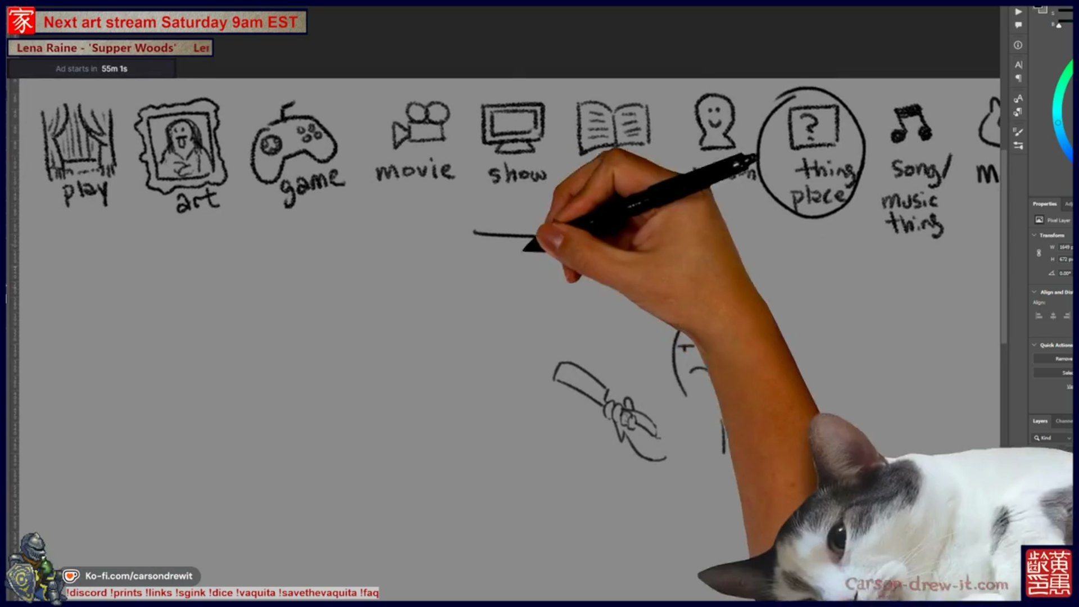
Circle the second blank, draw an arrow down to the figure, and finish his arm and side
mouse_move(634, 236)
left_mouse_down()
mouse_move(613, 239)
mouse_move(713, 240)
left_mouse_up()
left_click_drag(638, 275, 606, 353)
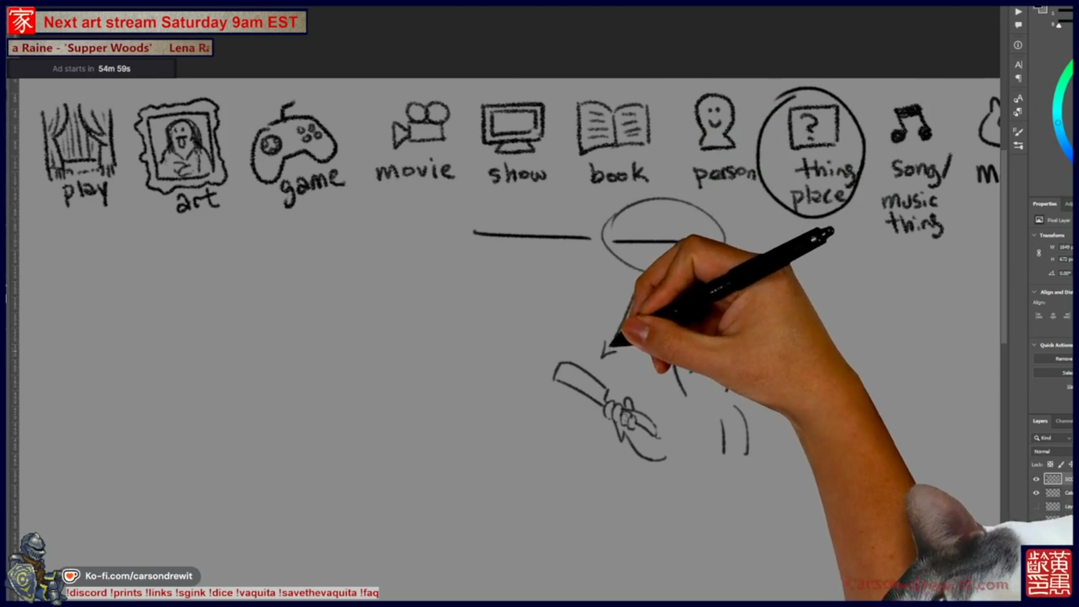
left_click_drag(614, 444, 565, 381)
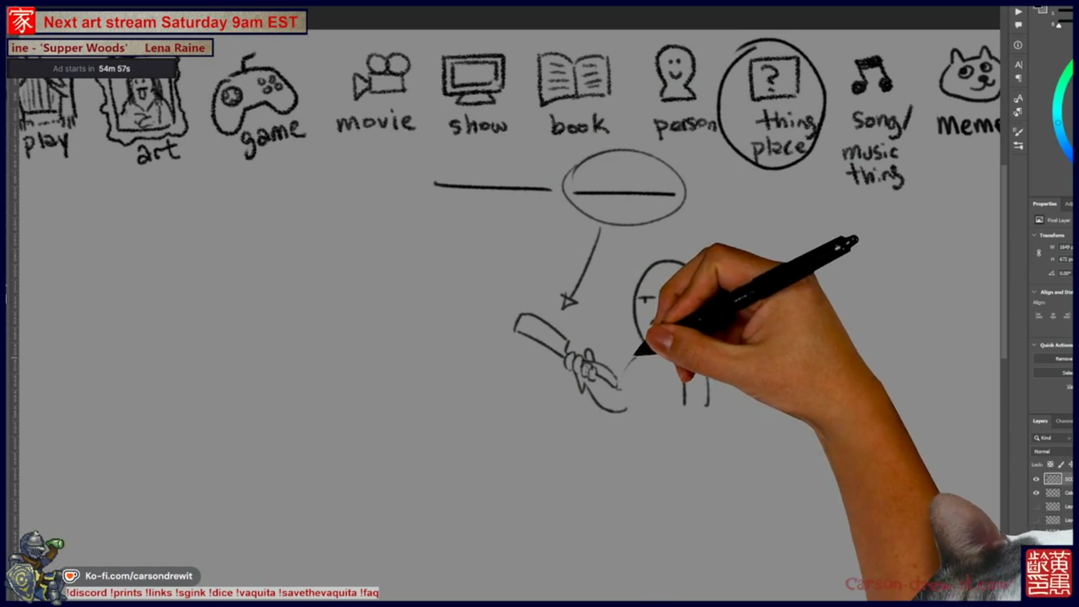
left_click_drag(635, 353, 619, 386)
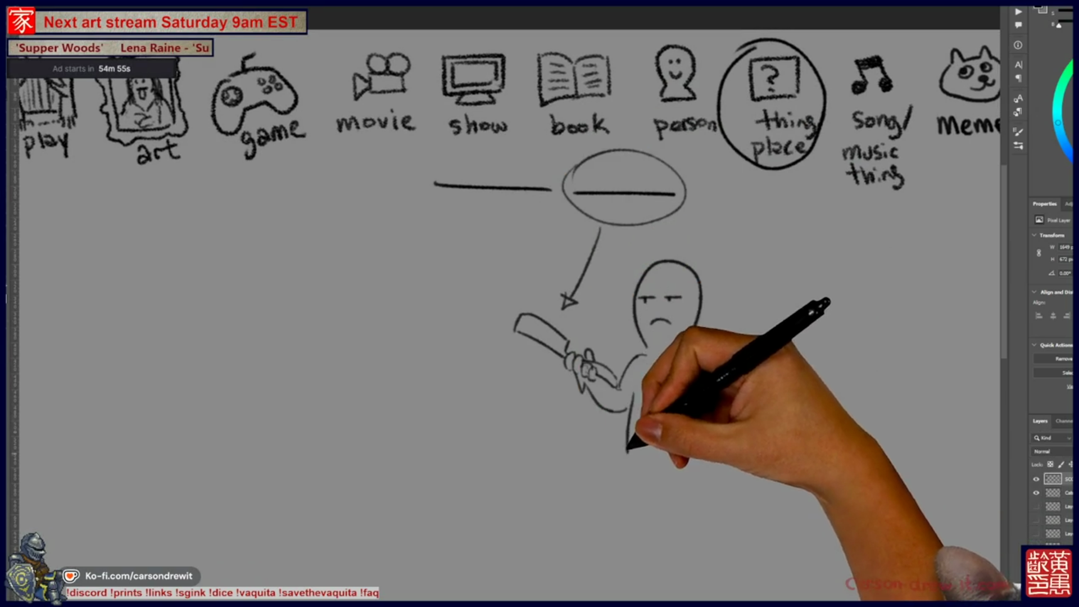
left_click_drag(682, 371, 684, 407)
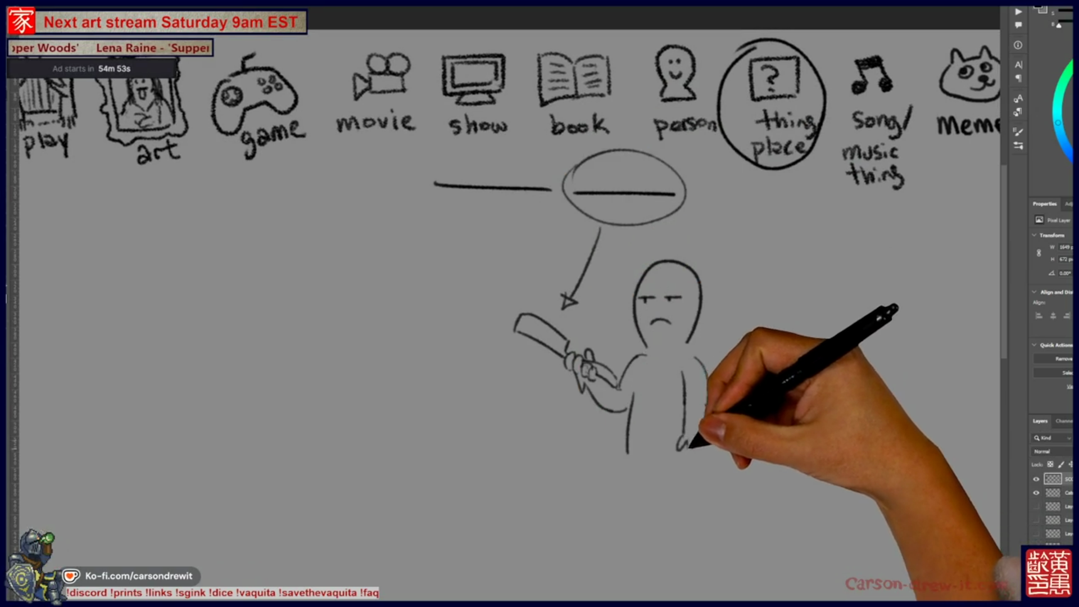
left_click_drag(506, 216, 551, 251)
left_click_drag(506, 281, 587, 265)
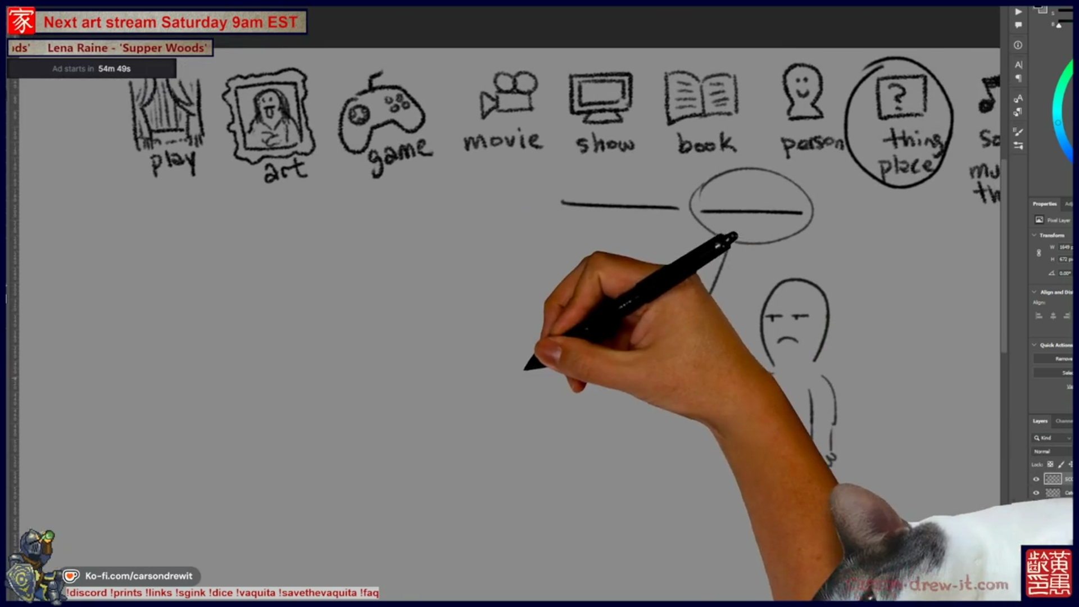
Draw a row of trees with cloud-shaped canopies left of the figure
mouse_move(393, 315)
left_mouse_down()
mouse_move(394, 397)
mouse_move(412, 388)
mouse_move(364, 300)
mouse_move(419, 251)
mouse_move(494, 352)
mouse_move(446, 308)
mouse_move(482, 253)
mouse_move(523, 285)
mouse_move(526, 317)
left_mouse_up()
left_click_drag(726, 249, 696, 323)
left_click_drag(689, 315, 703, 320)
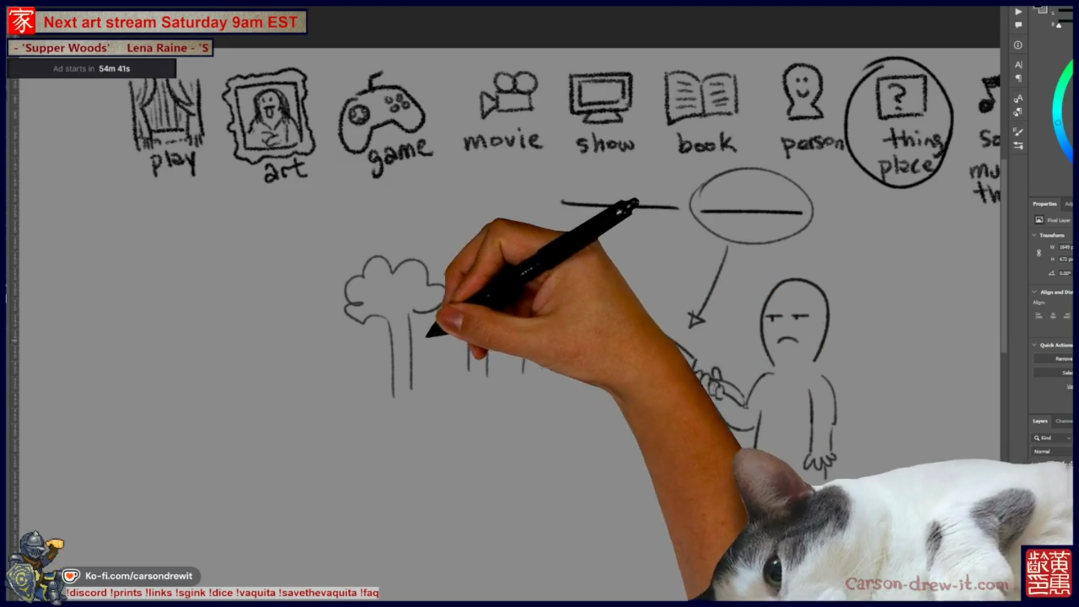
mouse_move(430, 323)
left_mouse_down()
mouse_move(330, 281)
mouse_move(380, 361)
mouse_move(453, 313)
mouse_move(482, 338)
mouse_move(513, 317)
left_mouse_up()
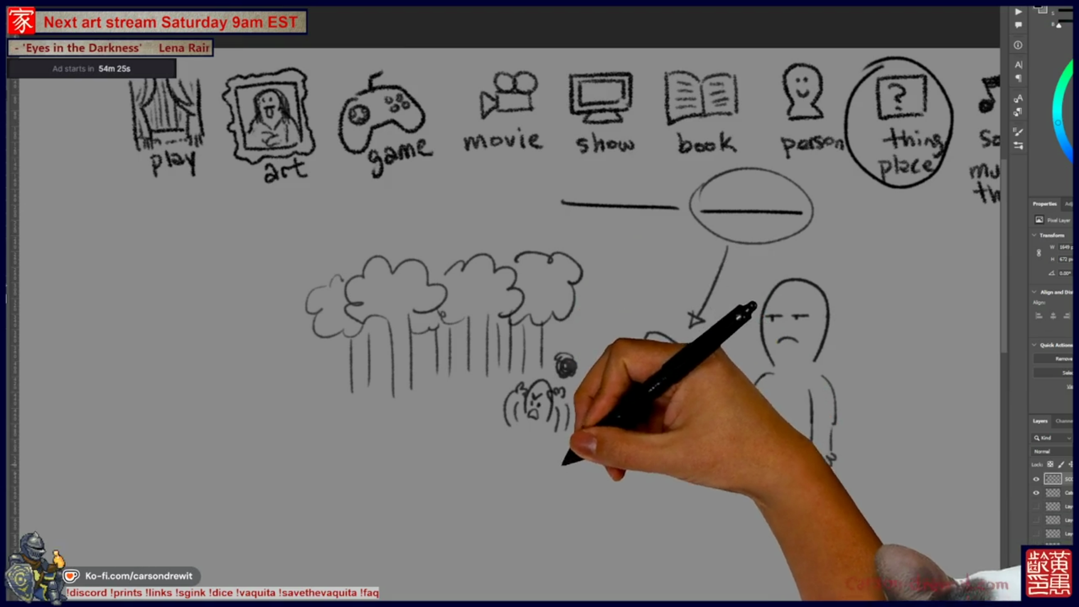
Draw a long line below the trees with hanging ticks, small loops and marks
left_click_drag(574, 438, 580, 409)
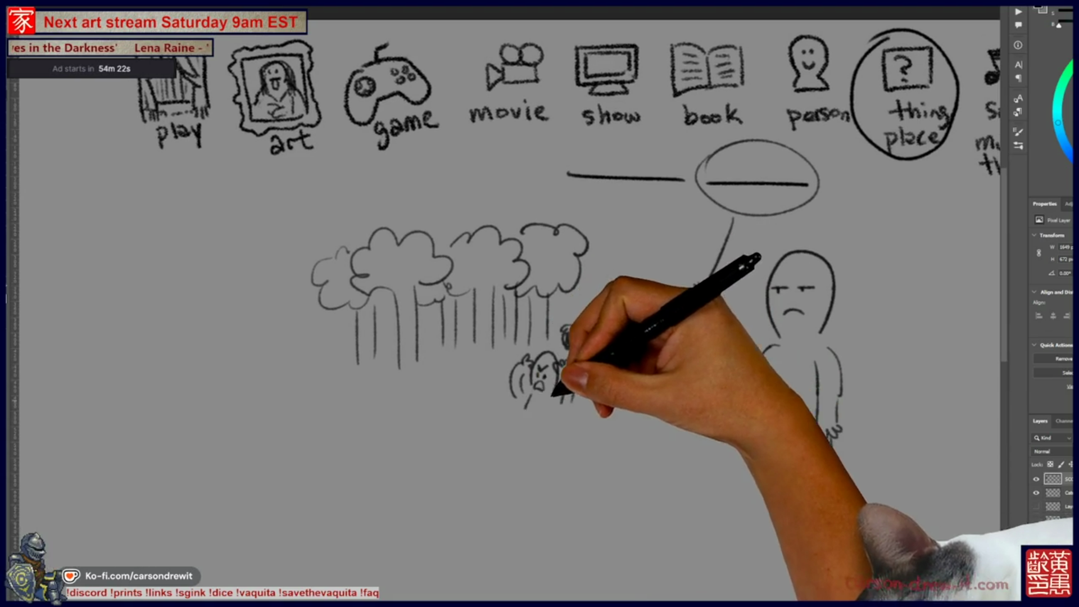
left_click_drag(542, 464, 545, 392)
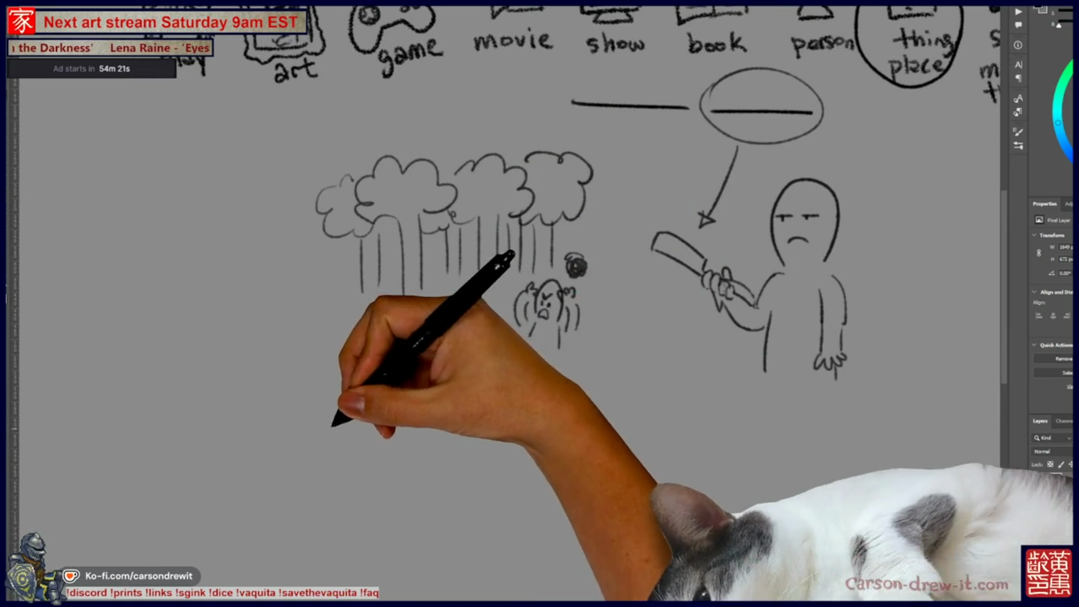
left_click_drag(331, 429, 523, 424)
left_click_drag(351, 428, 353, 451)
mouse_move(368, 430)
left_mouse_down()
mouse_move(369, 450)
mouse_move(414, 450)
left_mouse_up()
mouse_move(434, 429)
left_mouse_down()
mouse_move(434, 449)
mouse_move(453, 450)
left_mouse_up()
left_click_drag(475, 427, 475, 448)
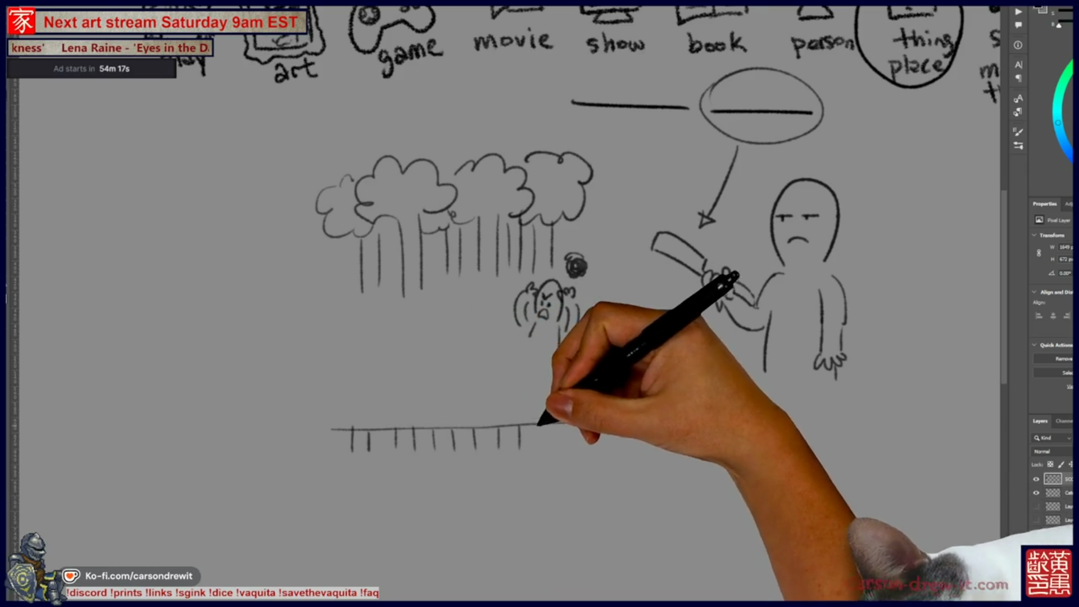
left_click_drag(358, 430, 504, 428)
left_click_drag(397, 424, 410, 419)
left_click_drag(426, 422, 471, 417)
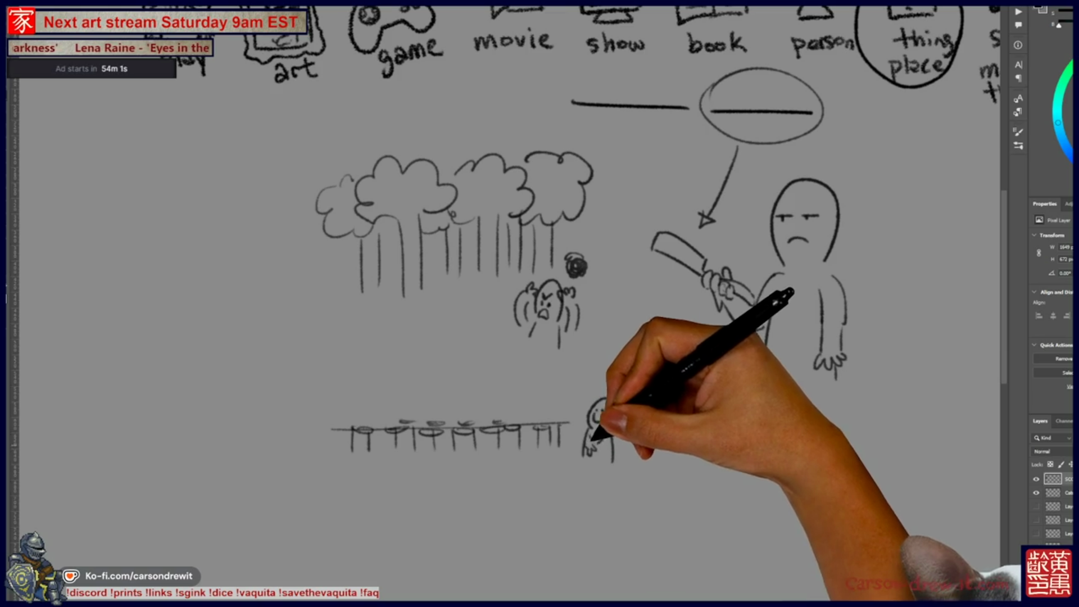
mouse_move(619, 505)
left_mouse_down()
mouse_move(518, 337)
mouse_move(506, 458)
mouse_move(496, 388)
left_mouse_up()
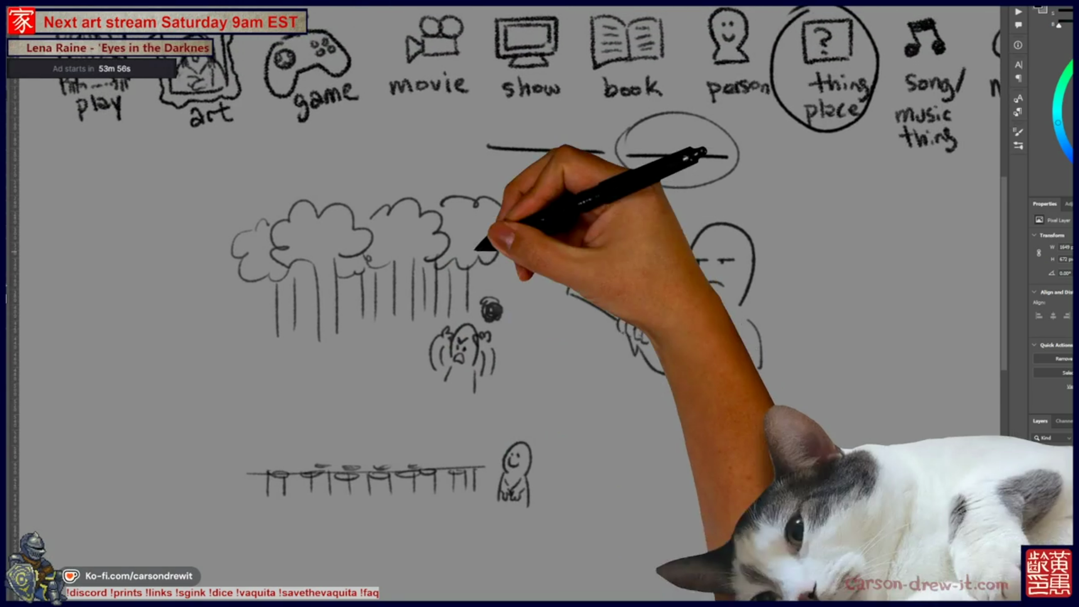
left_click_drag(595, 238, 578, 258)
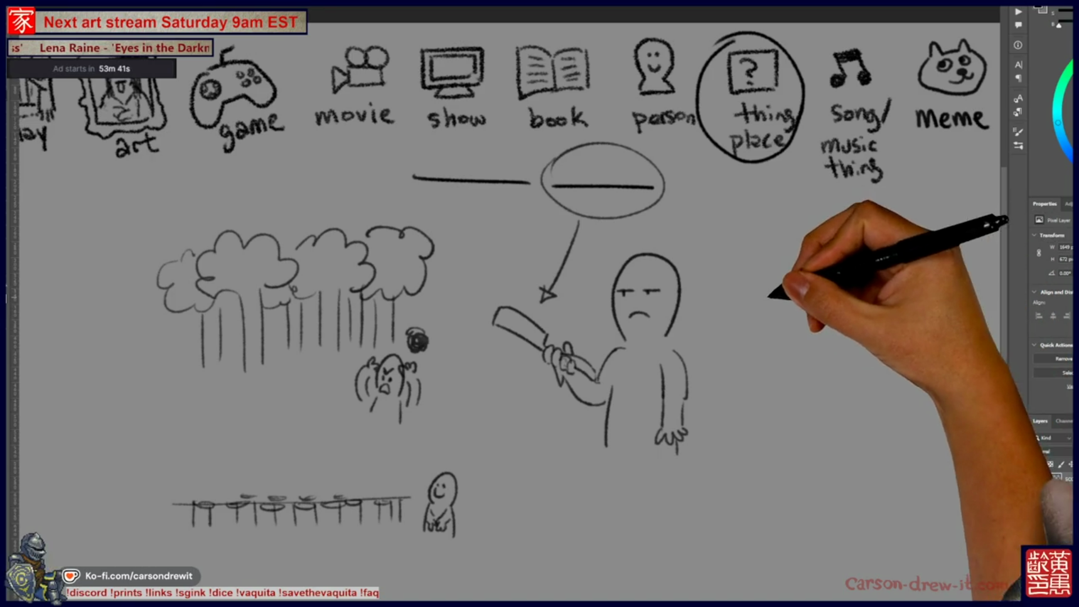
Sketch a hatched city skyline with a tall building, neighbours and a ground line
mouse_move(767, 295)
left_mouse_down()
mouse_move(770, 217)
mouse_move(807, 239)
mouse_move(774, 258)
left_mouse_up()
left_click_drag(807, 224, 770, 276)
mouse_move(823, 253)
left_mouse_down()
mouse_move(857, 281)
mouse_move(826, 265)
left_mouse_up()
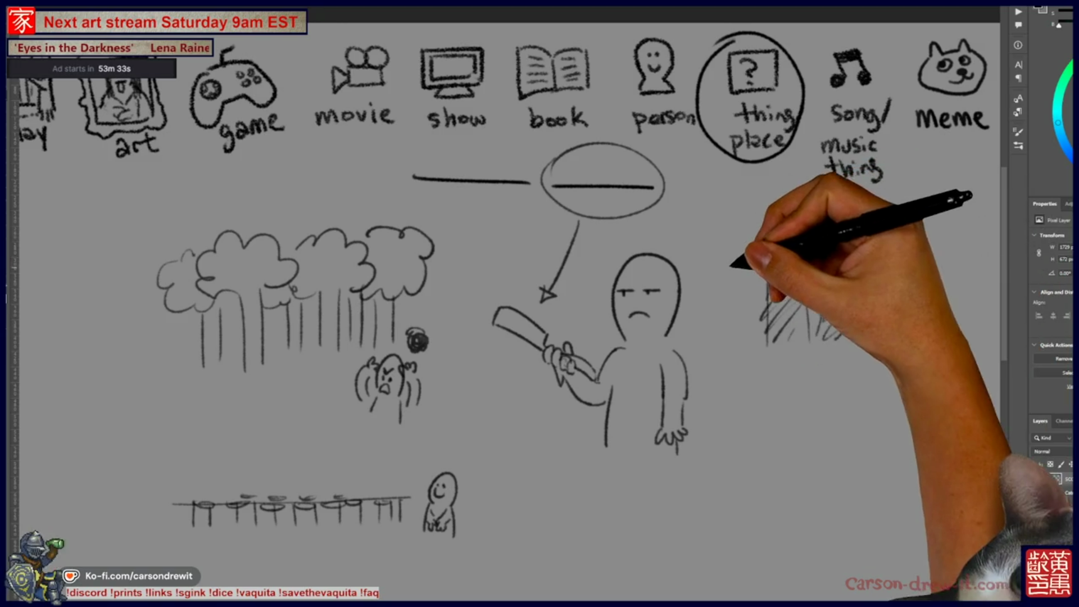
mouse_move(748, 303)
left_mouse_down()
mouse_move(701, 306)
mouse_move(747, 297)
left_mouse_up()
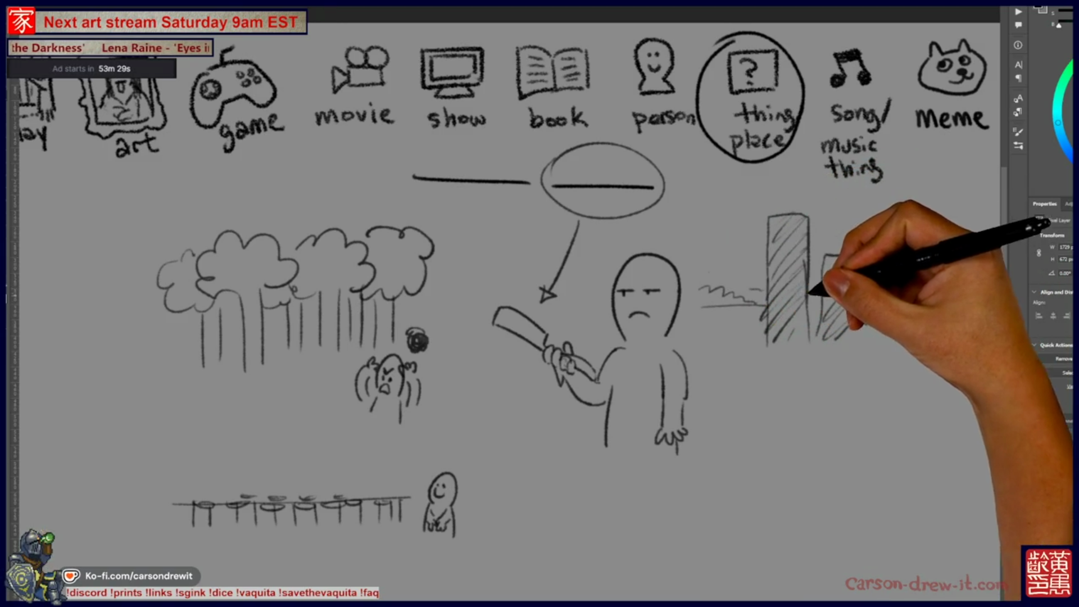
mouse_move(860, 269)
left_mouse_down()
mouse_move(766, 308)
mouse_move(734, 292)
mouse_move(730, 275)
mouse_move(725, 325)
left_mouse_up()
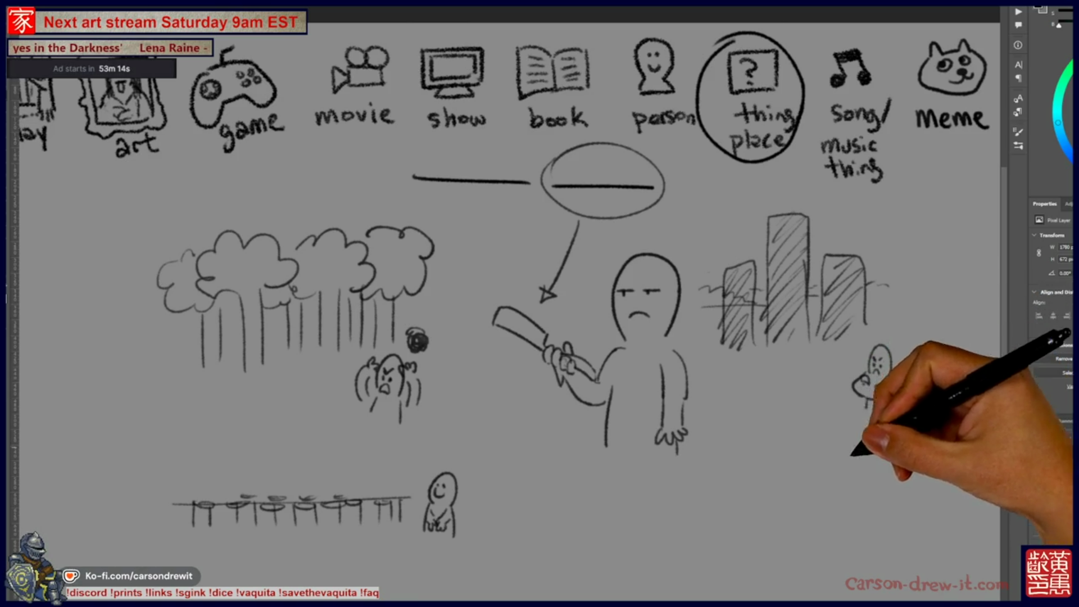
scroll(503, 313, "right", 1)
mouse_move(721, 326)
left_mouse_down()
mouse_move(715, 365)
mouse_move(722, 302)
mouse_move(742, 294)
mouse_move(733, 242)
left_mouse_up()
Retrace 'thing' under Song/music, touch up the right building, and draw the box-row ground line
left_click_drag(801, 160, 856, 176)
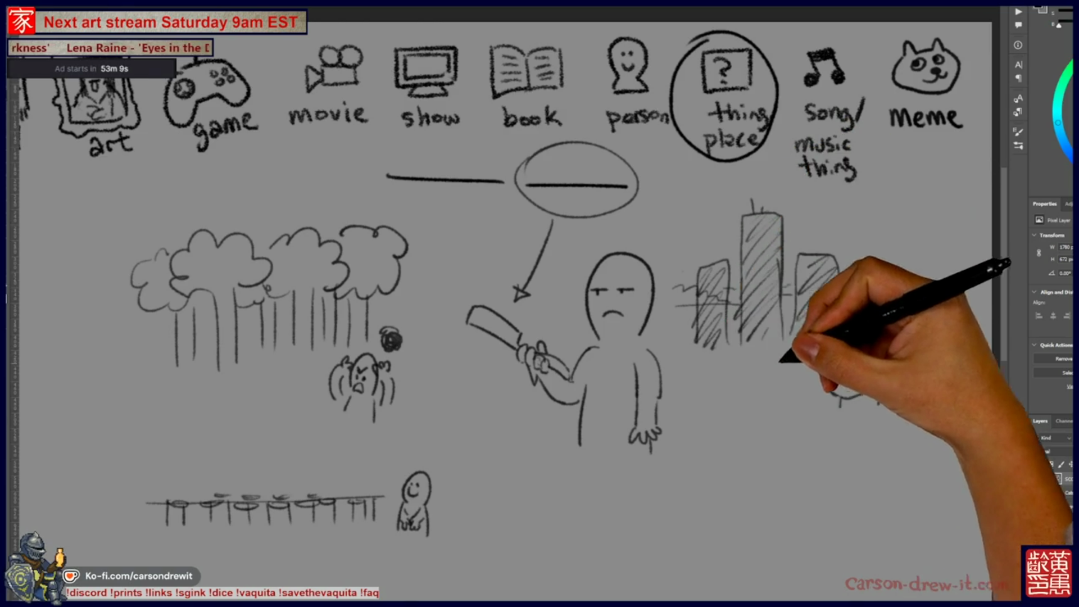
scroll(787, 337, "down", 1)
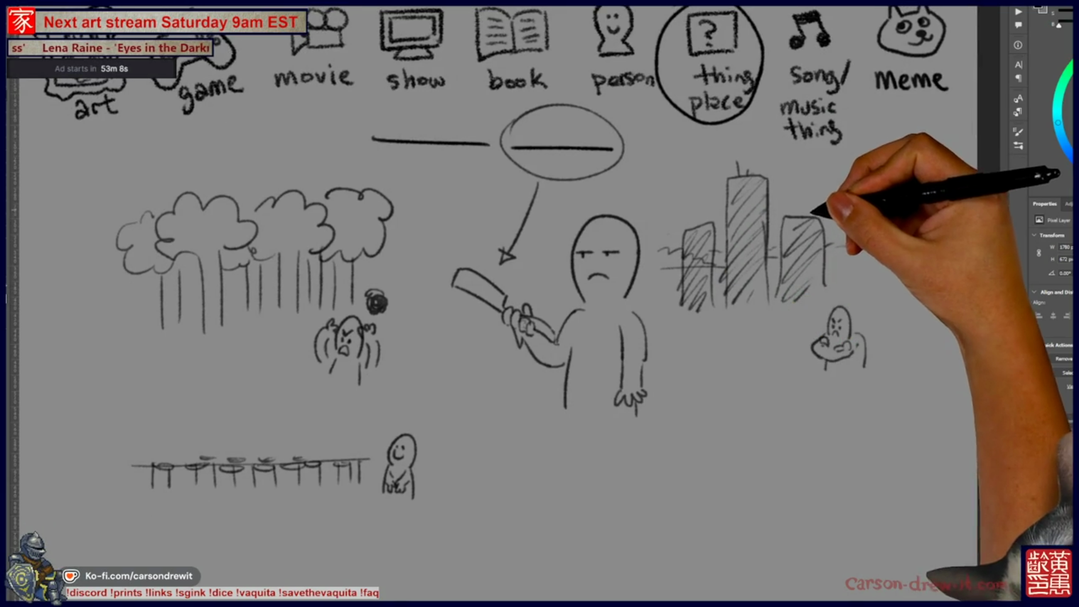
mouse_move(795, 224)
left_mouse_down()
mouse_move(790, 215)
mouse_move(813, 215)
mouse_move(819, 229)
mouse_move(795, 265)
left_mouse_up()
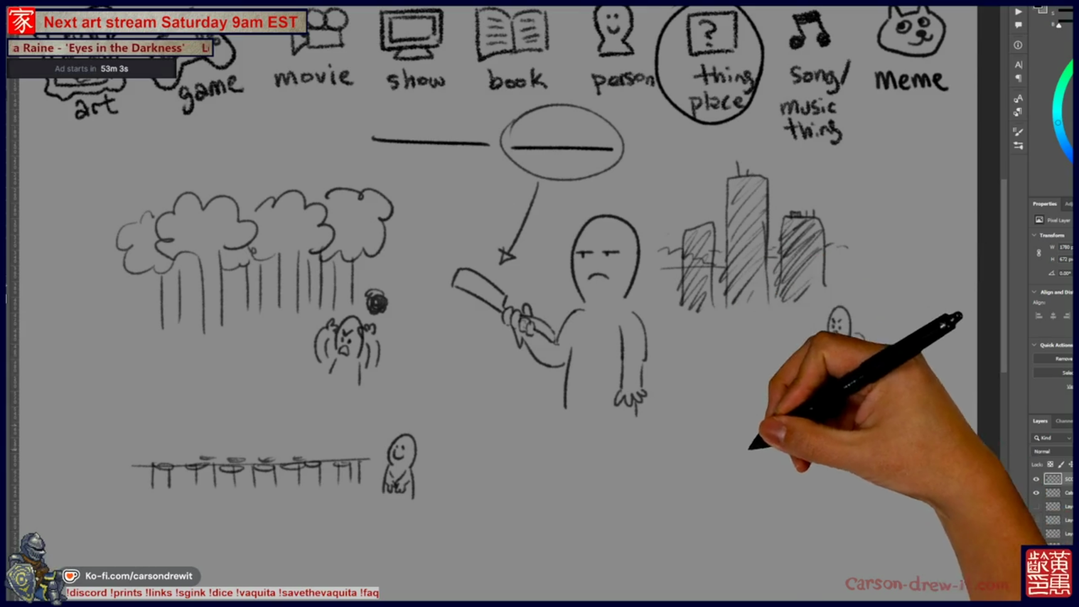
mouse_move(669, 451)
left_mouse_down()
mouse_move(716, 452)
mouse_move(683, 478)
mouse_move(702, 436)
mouse_move(691, 436)
mouse_move(735, 446)
mouse_move(759, 435)
mouse_move(742, 444)
mouse_move(747, 453)
mouse_move(784, 456)
left_mouse_up()
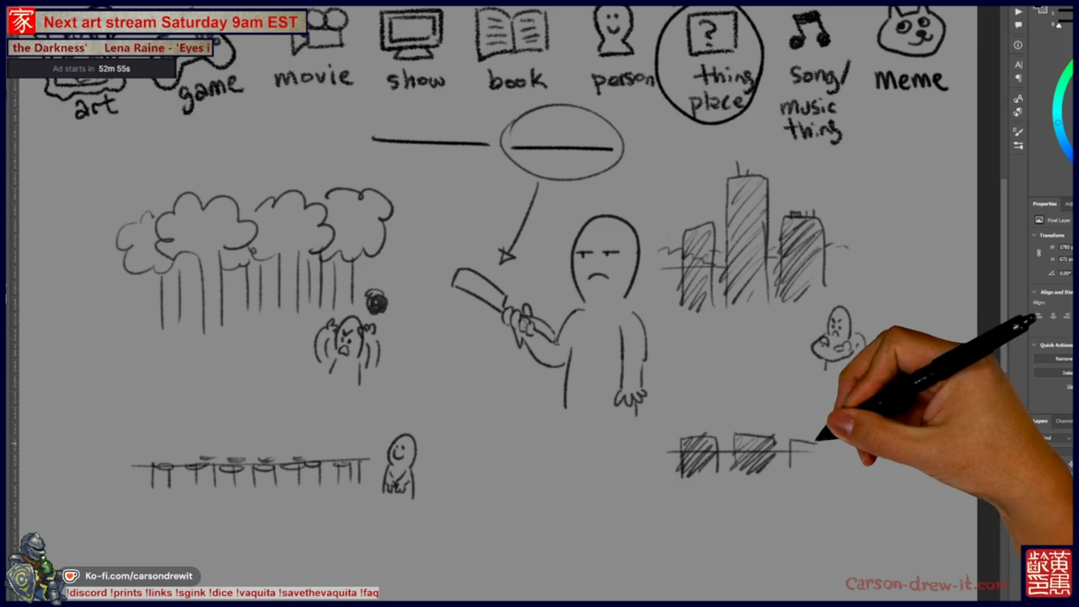
left_click_drag(846, 474, 841, 439)
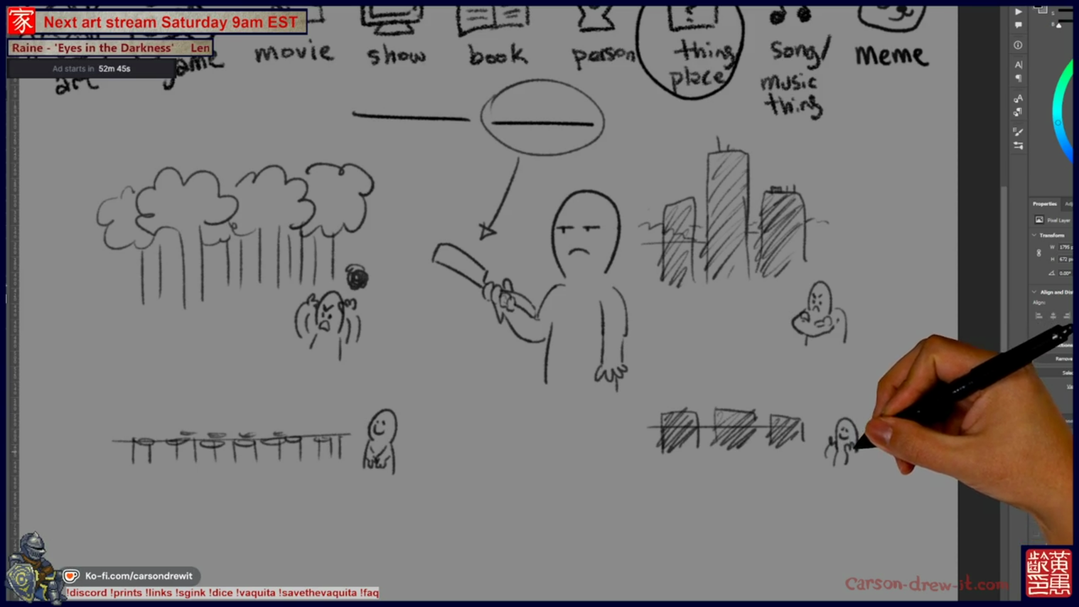
Sketch wavy hills and sun marks above the hatched boxes and touch up the figure
left_click_drag(639, 398, 700, 409)
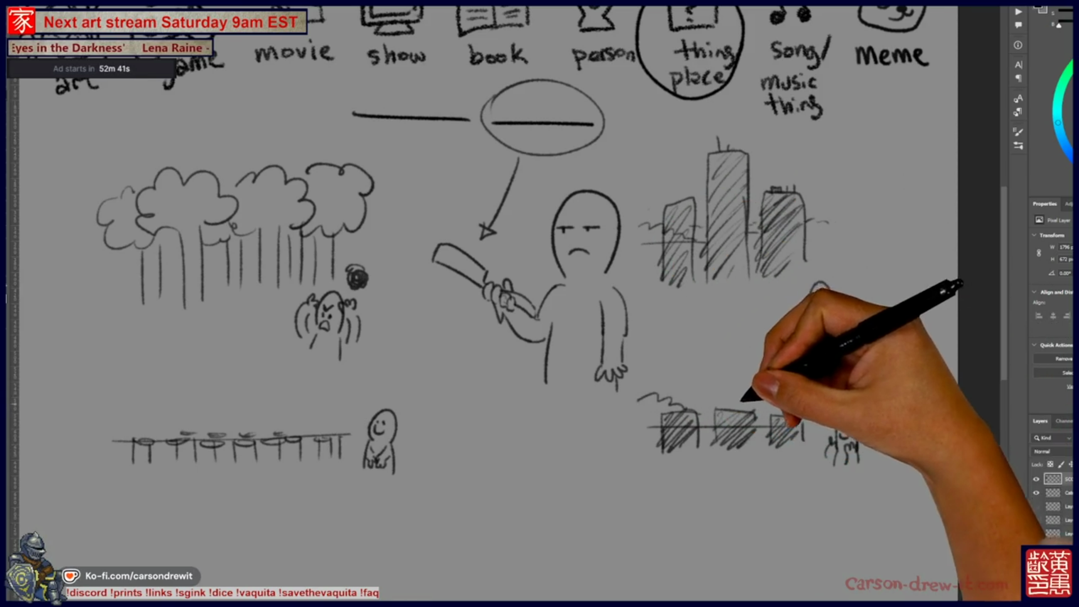
mouse_move(736, 381)
left_mouse_down()
mouse_move(723, 386)
mouse_move(710, 369)
mouse_move(723, 358)
mouse_move(713, 378)
mouse_move(744, 390)
mouse_move(725, 374)
mouse_move(843, 337)
left_mouse_up()
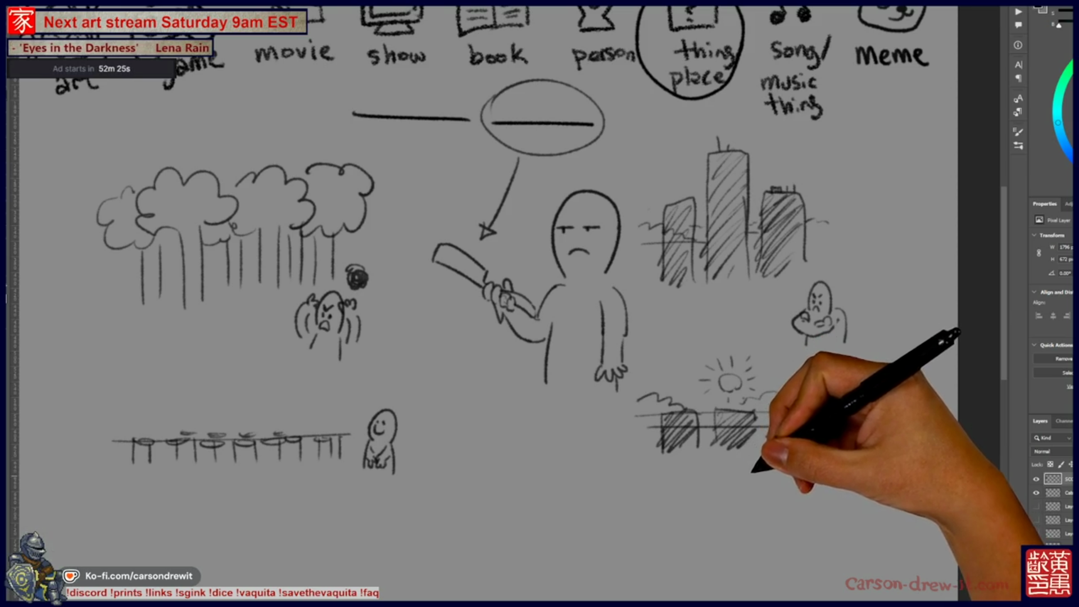
mouse_move(632, 354)
left_mouse_down()
mouse_move(780, 409)
mouse_move(730, 382)
left_mouse_up()
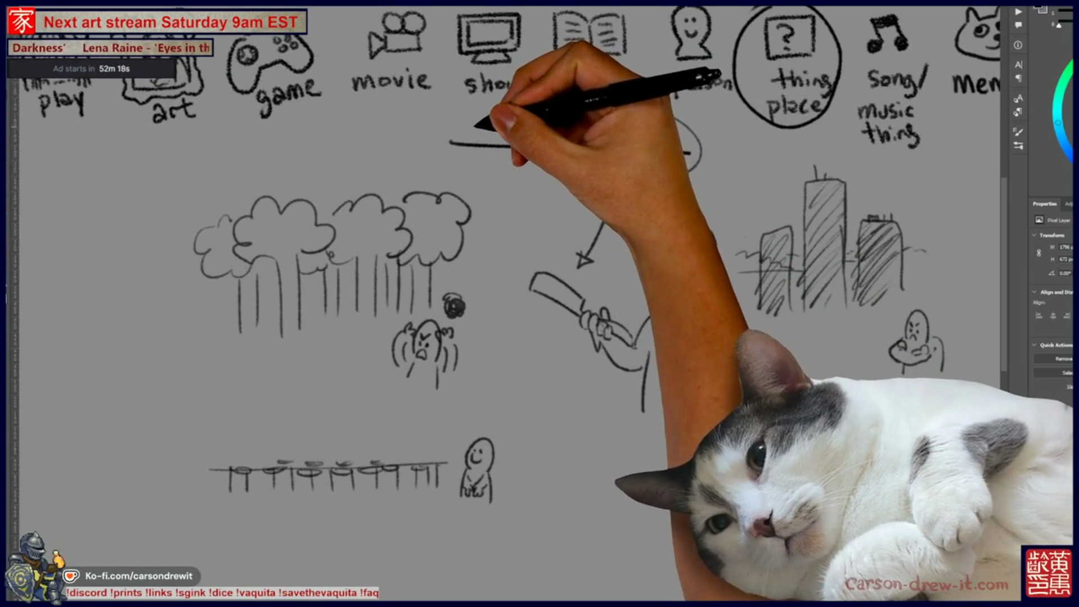
left_click_drag(674, 360, 582, 334)
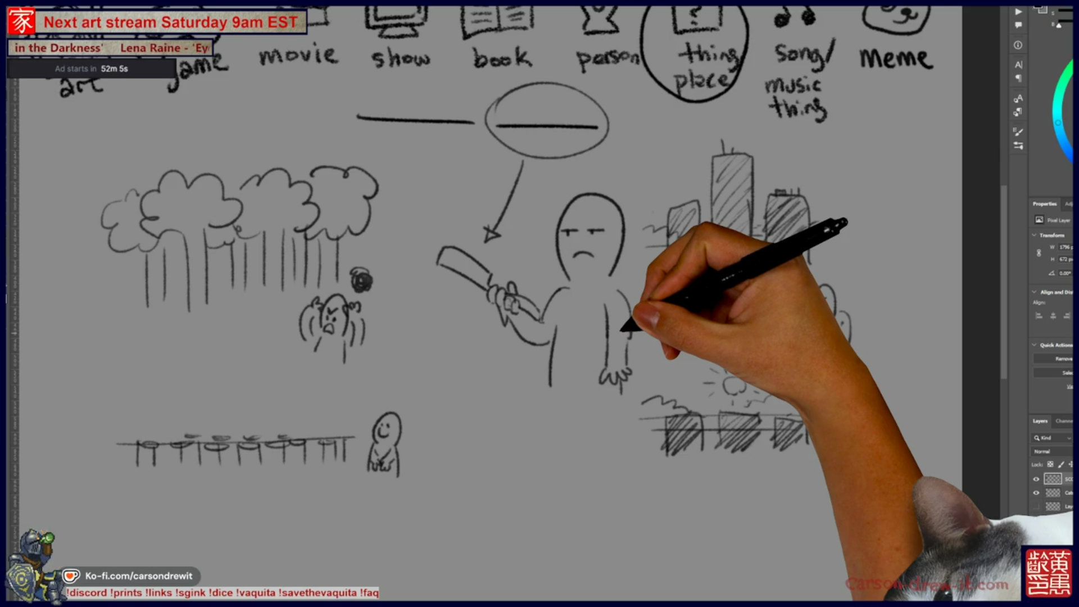
Draw a large speech-bubble curve around the lower drawings
left_click_drag(562, 253, 621, 213)
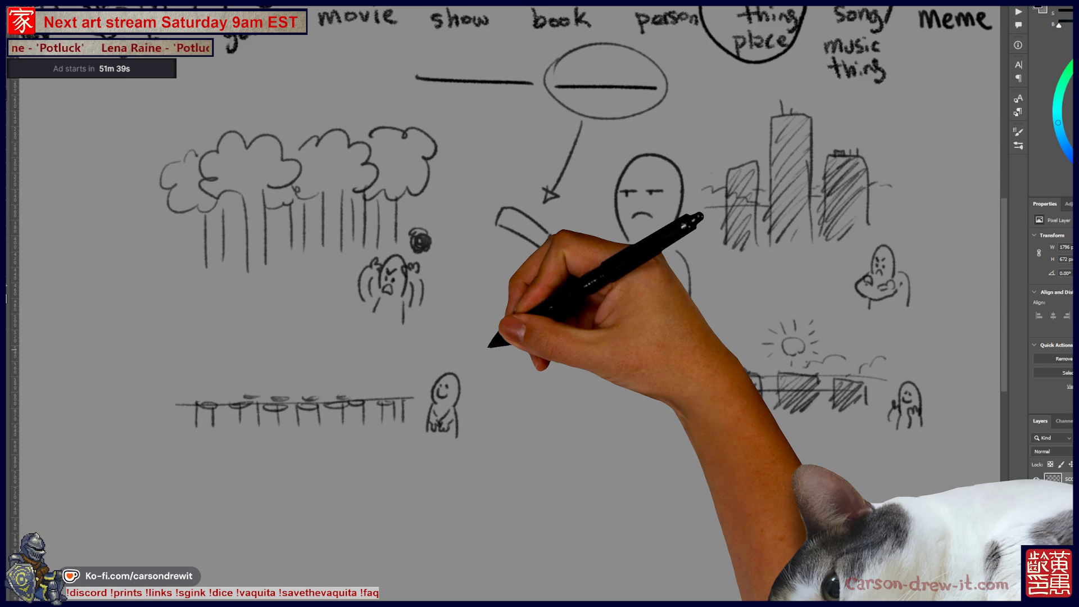
left_click_drag(505, 303, 598, 365)
left_click_drag(539, 304, 452, 273)
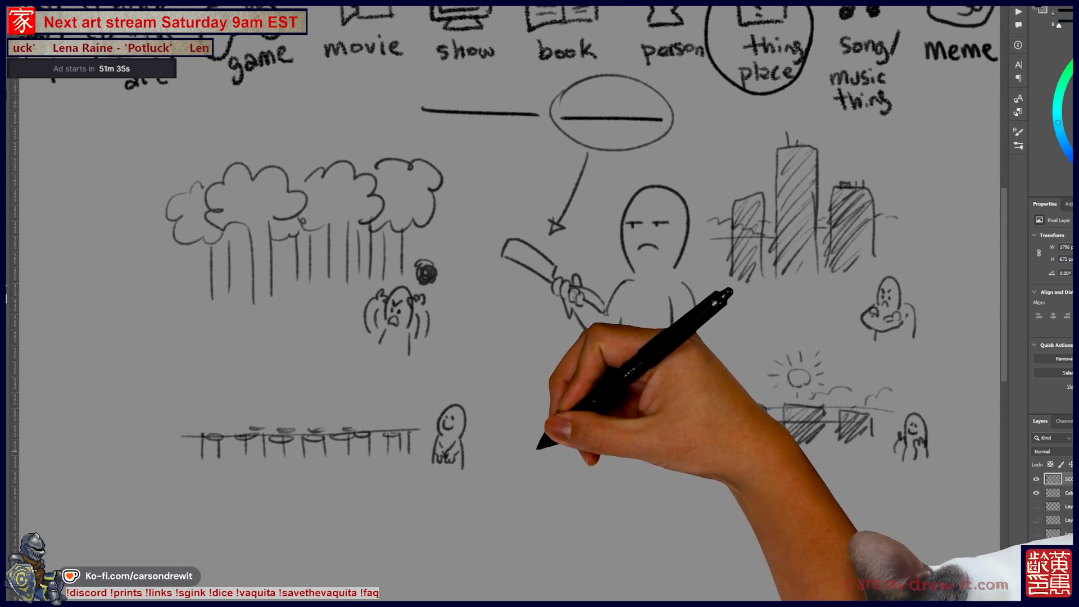
mouse_move(151, 371)
left_mouse_down()
mouse_move(525, 492)
mouse_move(955, 466)
mouse_move(949, 410)
left_mouse_up()
left_click_drag(540, 304, 544, 236)
Draw a bearded figure with closed eyes and a thumbs-up hand under the bubble's tail
key("ctrl+minus")
key("ctrl+minus")
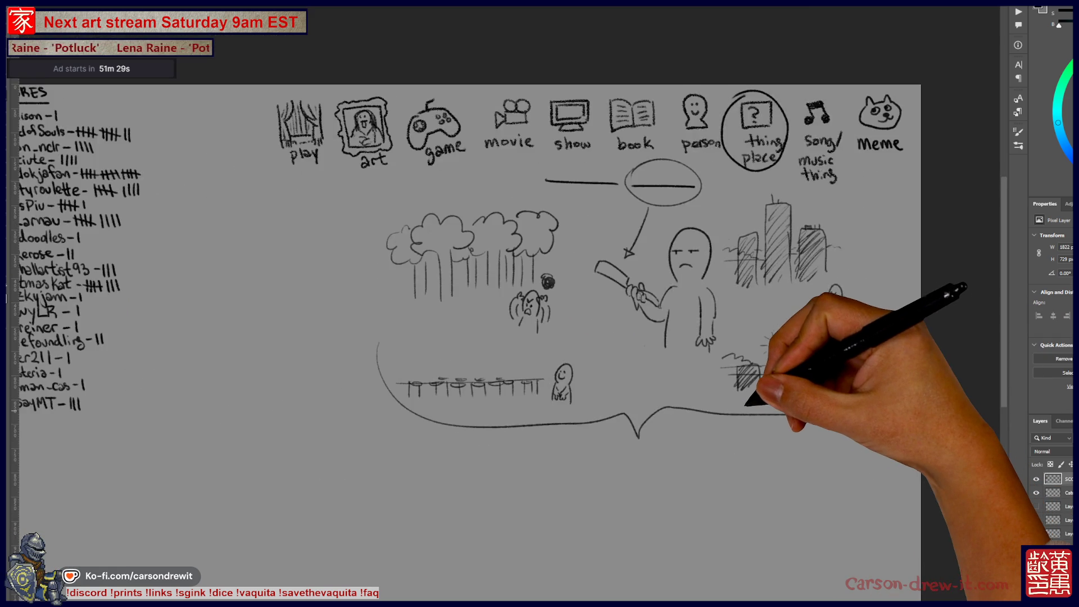
key("ctrl+equal")
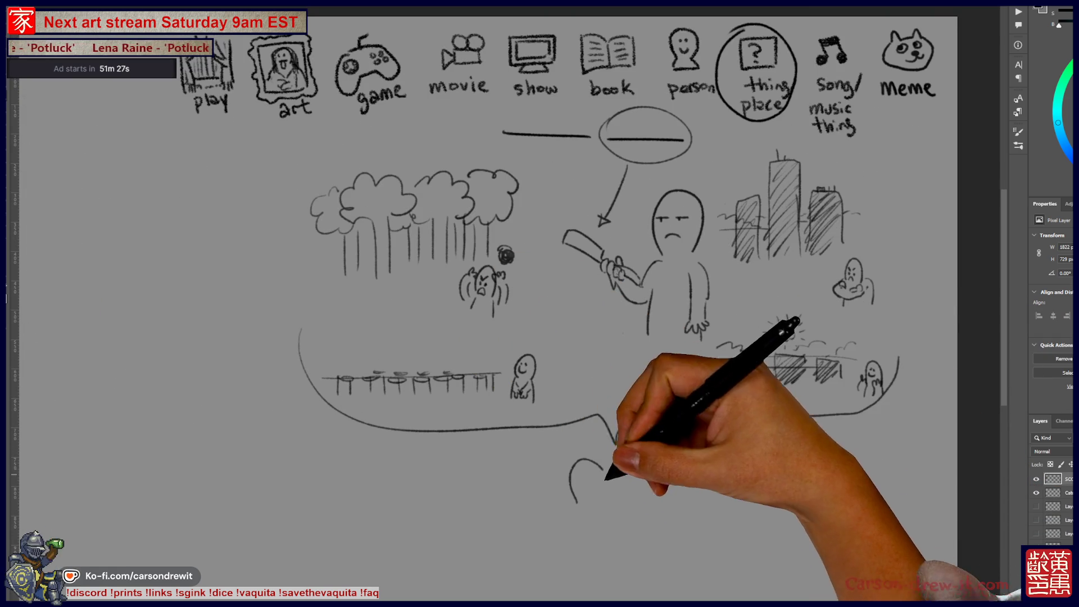
left_click_drag(590, 512, 610, 492)
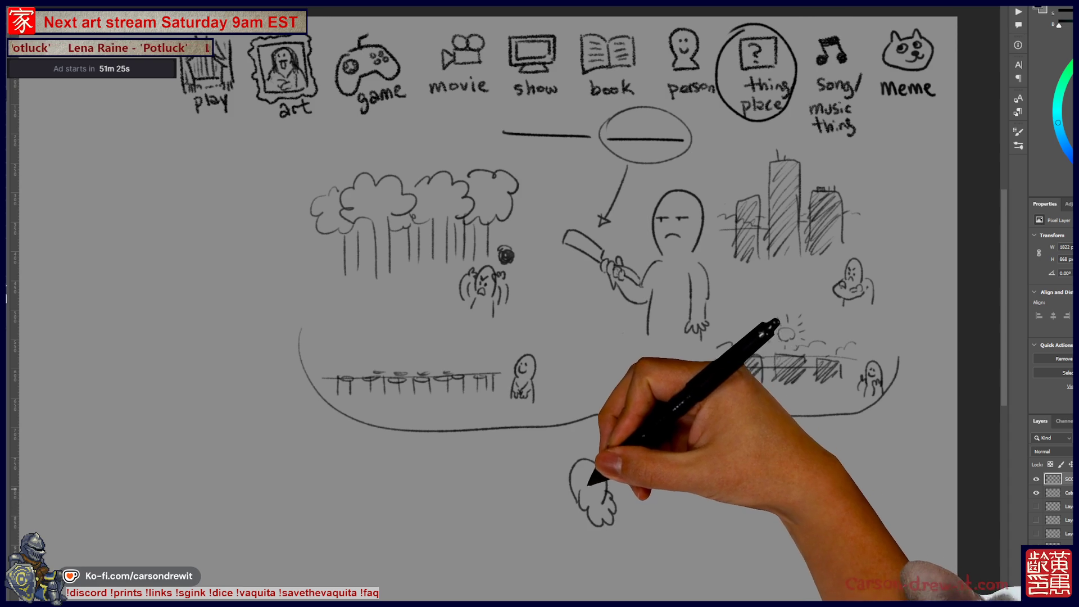
left_click_drag(582, 475, 629, 467)
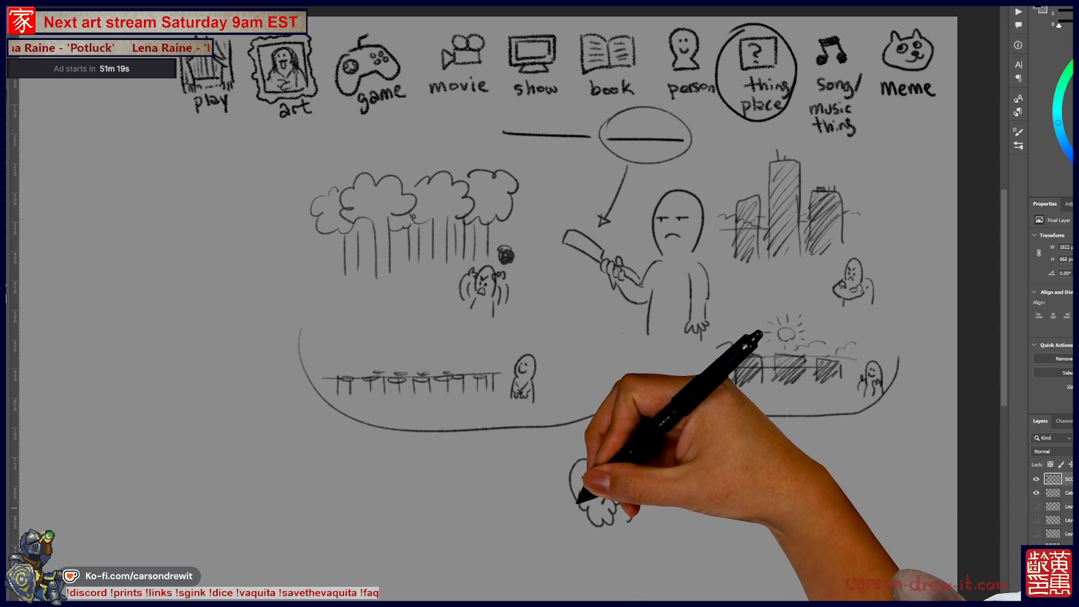
mouse_move(567, 541)
left_mouse_down()
mouse_move(590, 493)
mouse_move(635, 483)
left_mouse_up()
left_click_drag(669, 376, 652, 342)
left_click_drag(780, 478, 782, 490)
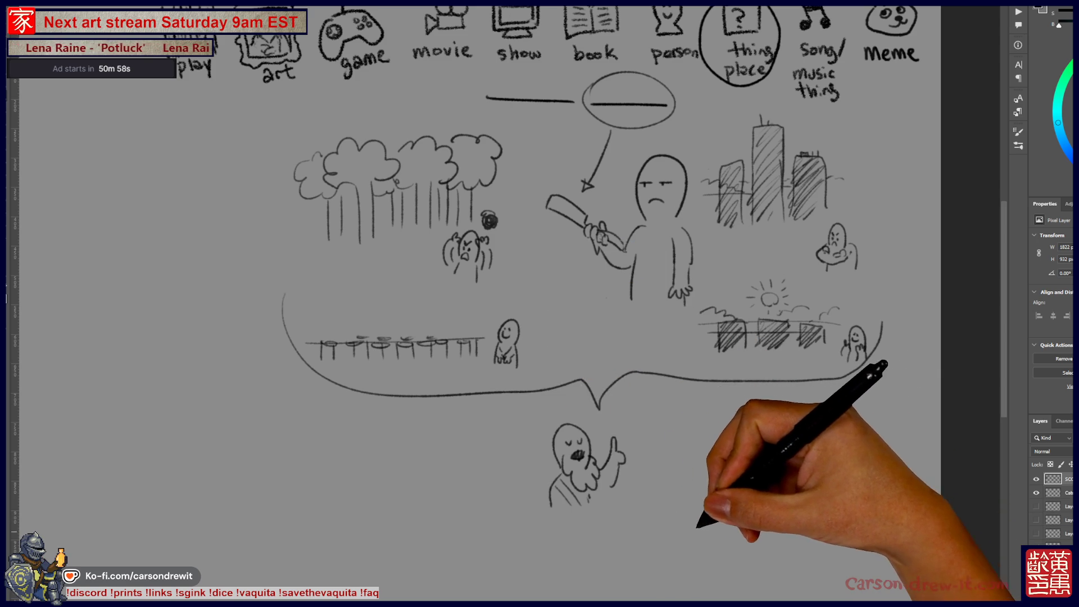
Sketch a leaf-like shape and rough figures along the bottom of the board
left_click_drag(699, 523, 697, 548)
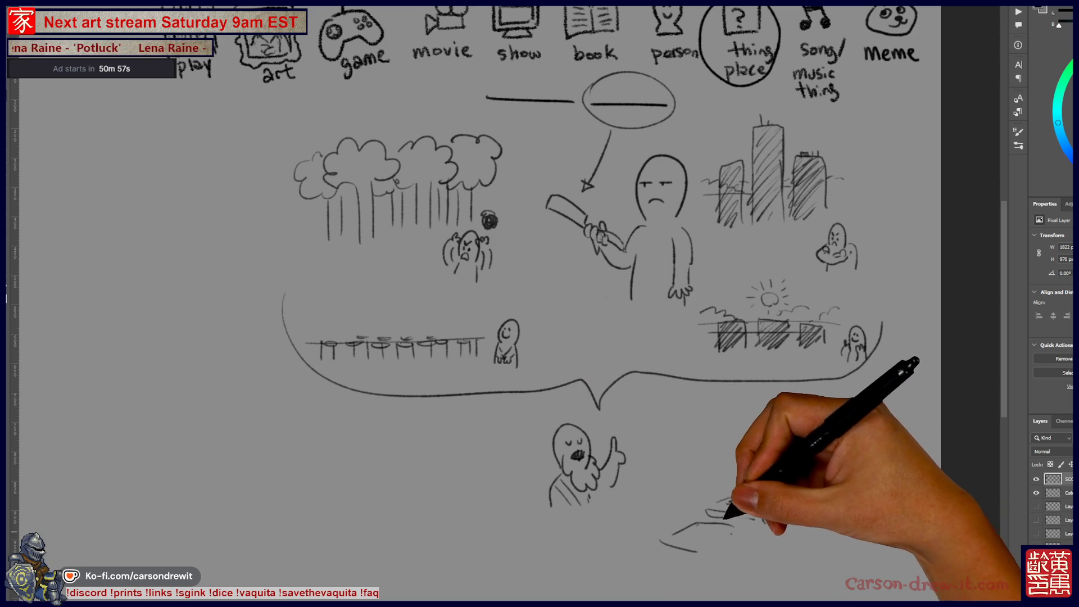
mouse_move(743, 551)
left_mouse_down()
mouse_move(731, 511)
mouse_move(751, 508)
mouse_move(733, 513)
left_mouse_up()
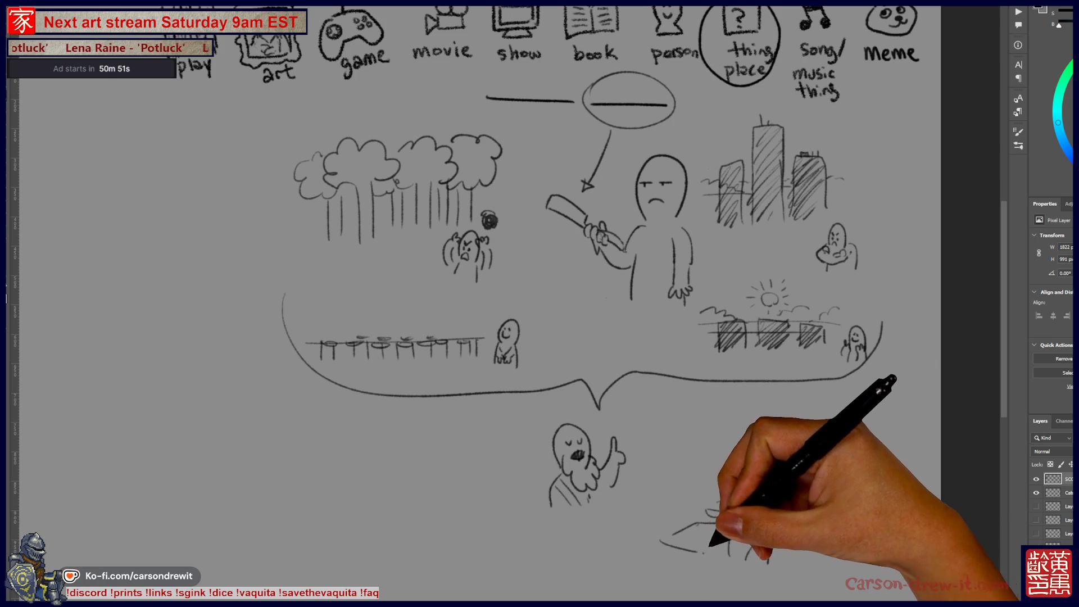
mouse_move(581, 576)
left_mouse_down()
mouse_move(627, 552)
mouse_move(663, 562)
left_mouse_up()
mouse_move(584, 579)
left_mouse_down()
mouse_move(663, 574)
mouse_move(664, 562)
left_mouse_up()
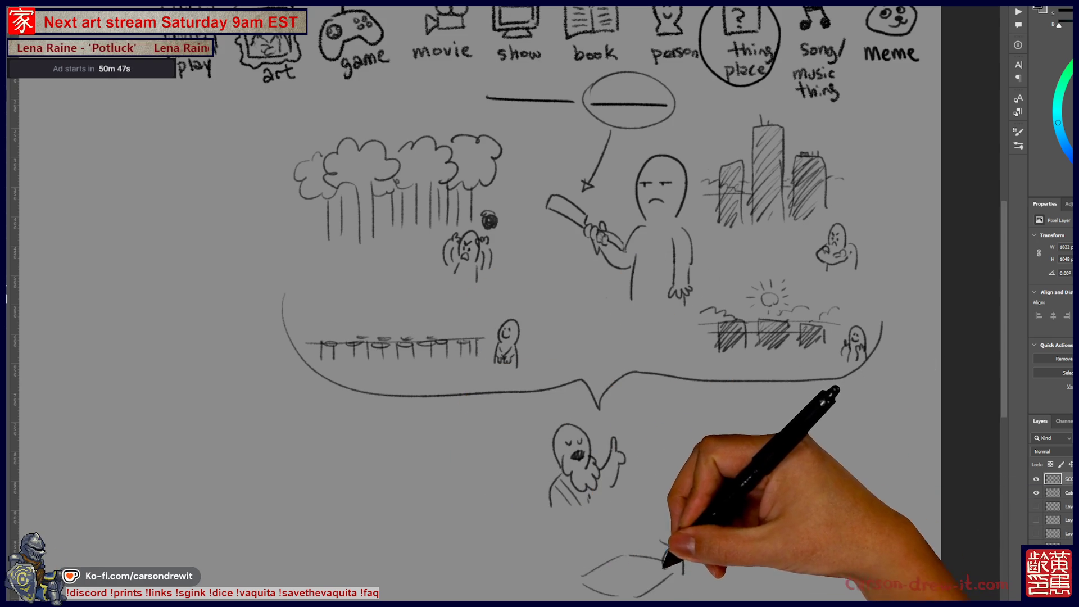
scroll(584, 303, "up", 1)
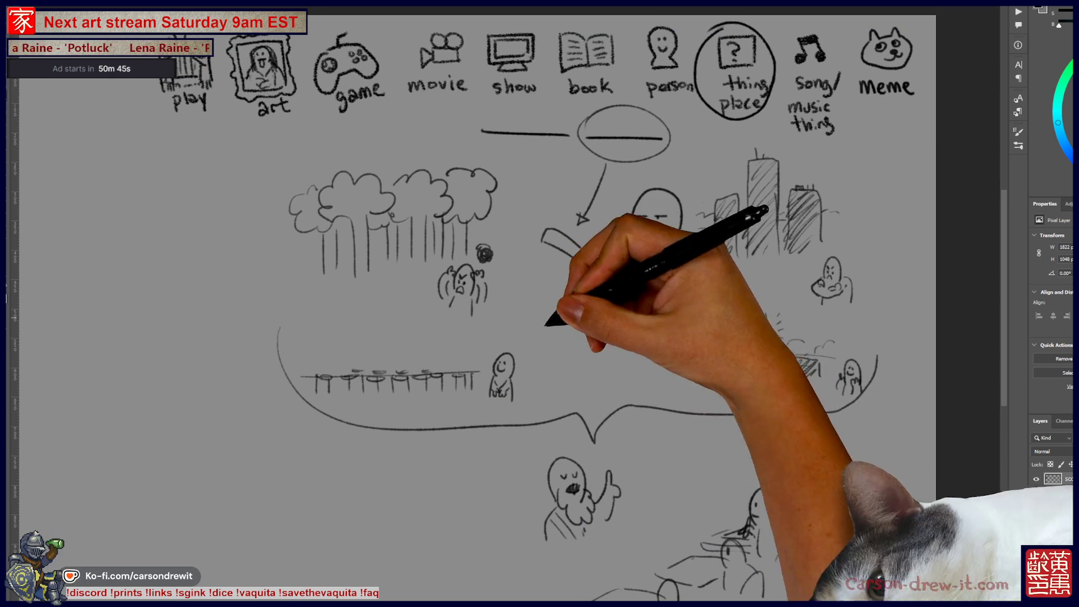
scroll(474, 309, "up", 1)
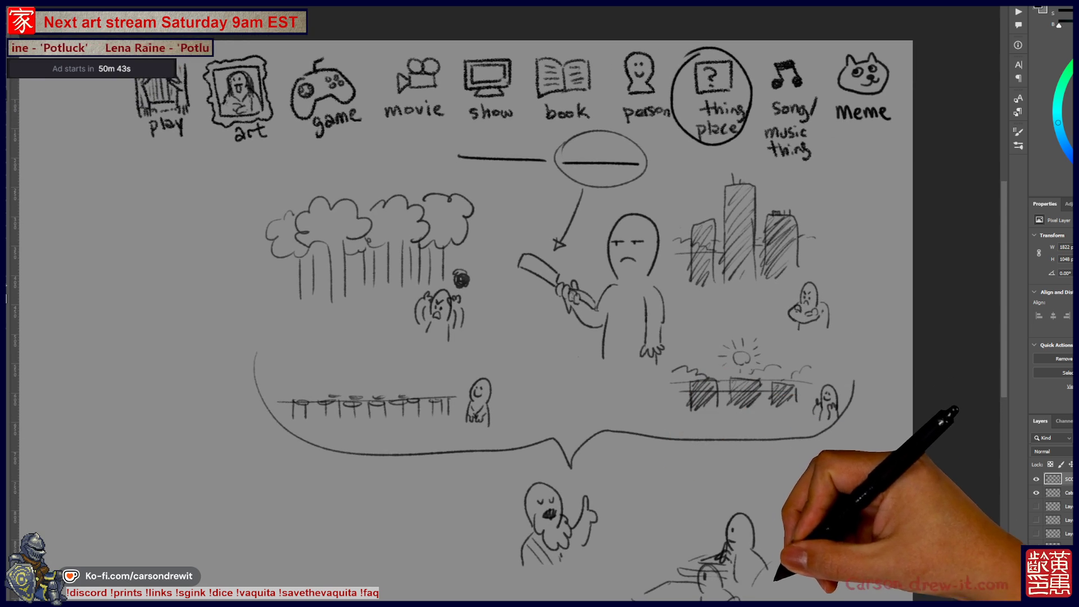
scroll(509, 310, "down", 1)
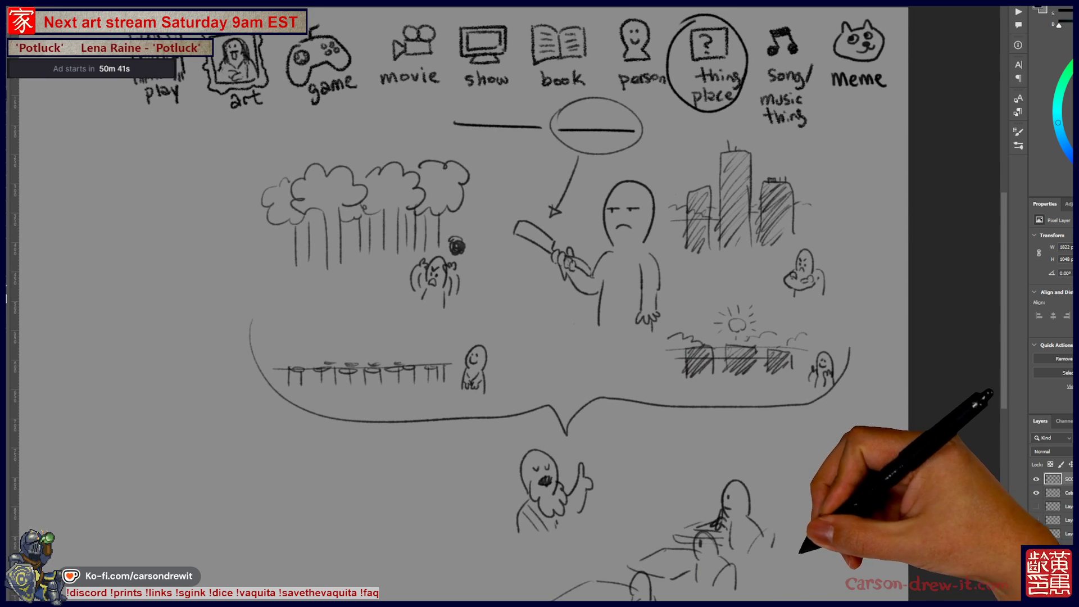
mouse_move(831, 542)
left_mouse_down()
mouse_move(819, 523)
mouse_move(843, 518)
mouse_move(851, 528)
mouse_move(805, 564)
left_mouse_up()
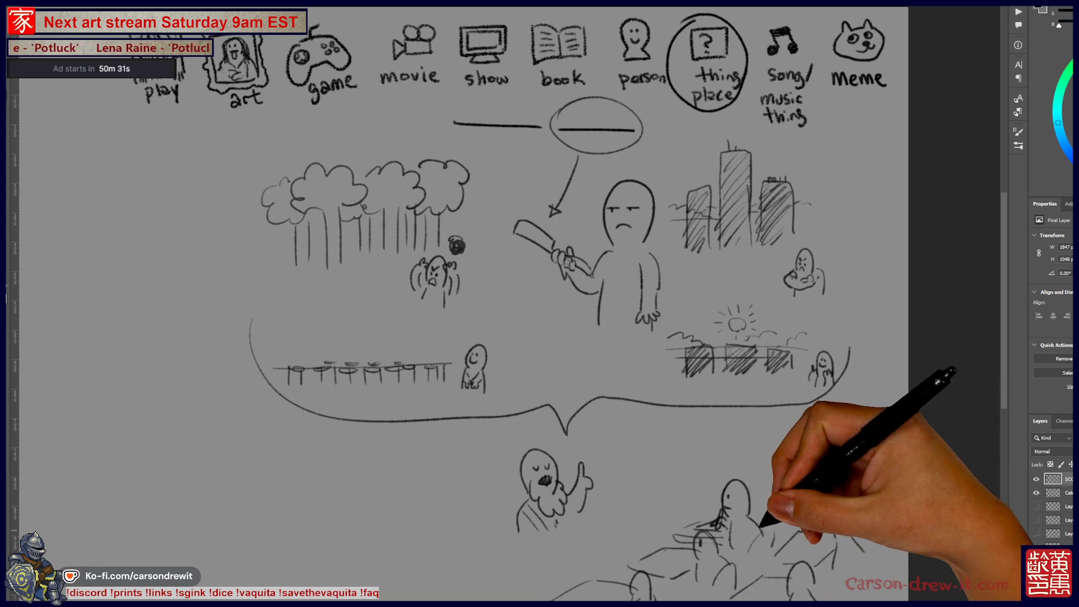
scroll(509, 304, "up", 1)
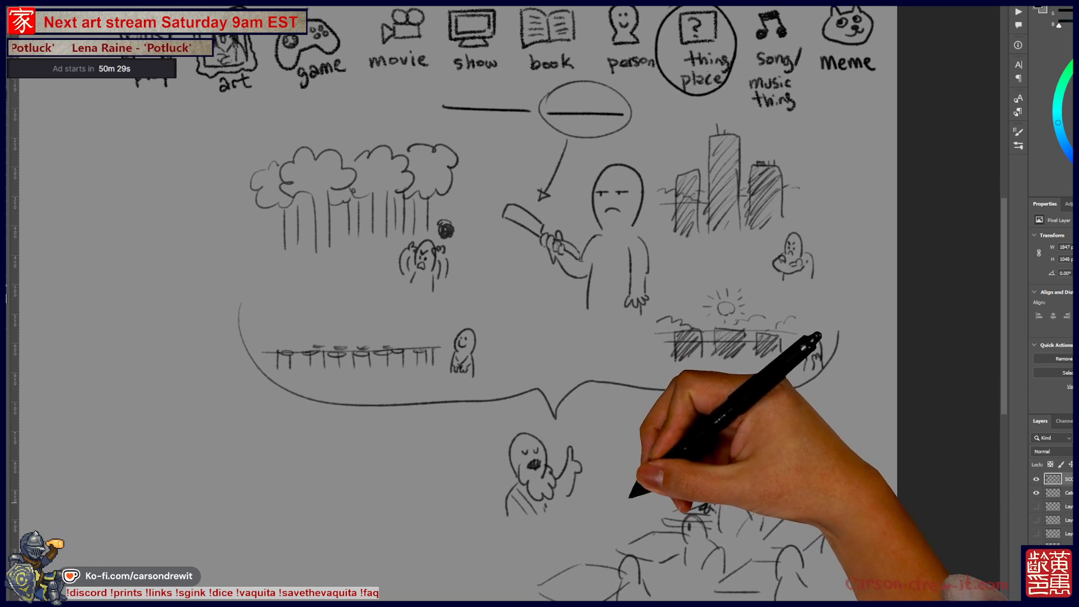
scroll(539, 303, "down", 1)
Draw a slanted frame with a small shape in the lower left, removing a stray cloud bubble
mouse_move(400, 565)
left_mouse_down()
mouse_move(398, 436)
mouse_move(472, 413)
mouse_move(489, 519)
left_mouse_up()
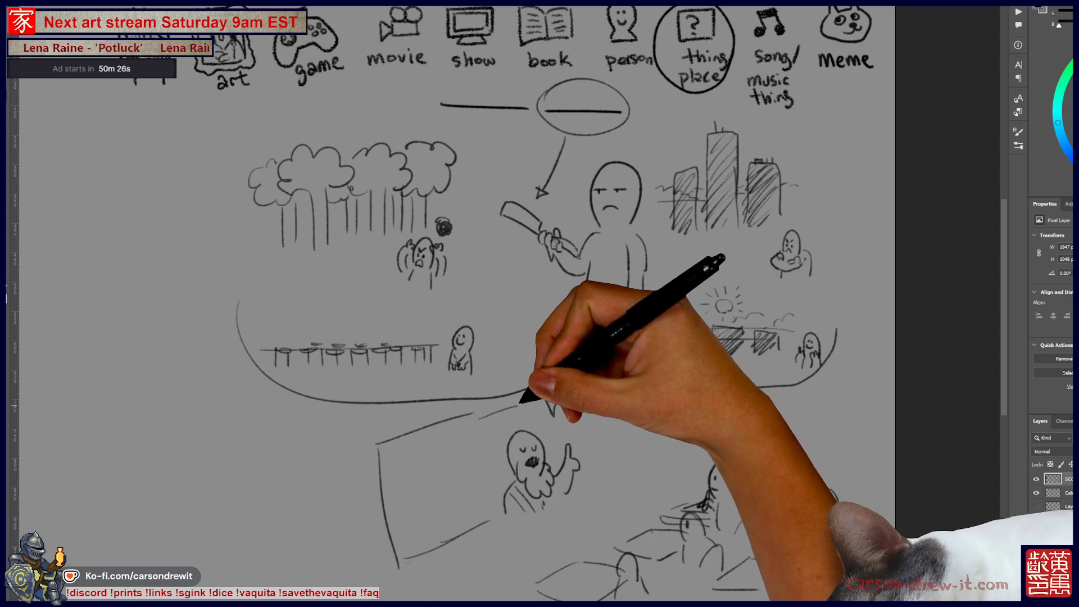
mouse_move(457, 534)
left_mouse_down()
mouse_move(445, 525)
mouse_move(472, 529)
left_mouse_up()
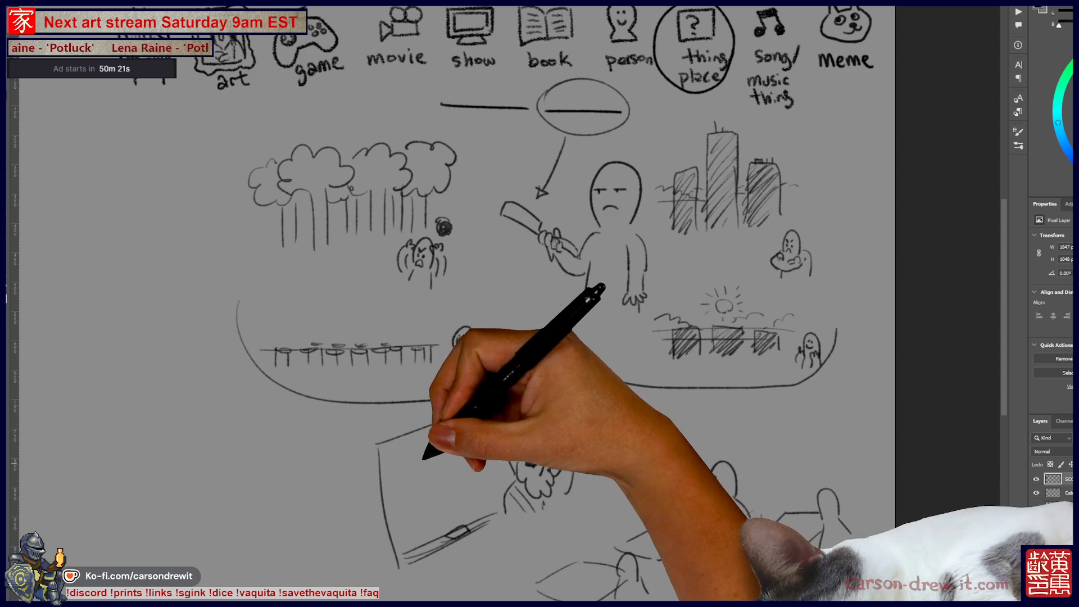
left_click_drag(434, 458, 441, 467)
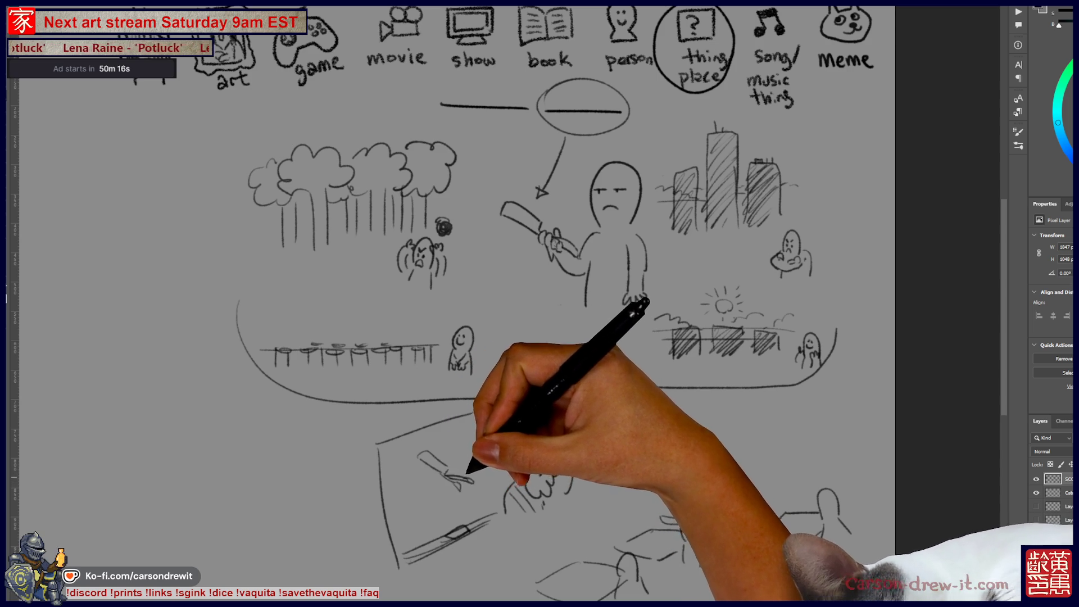
scroll(520, 522, "up", 2)
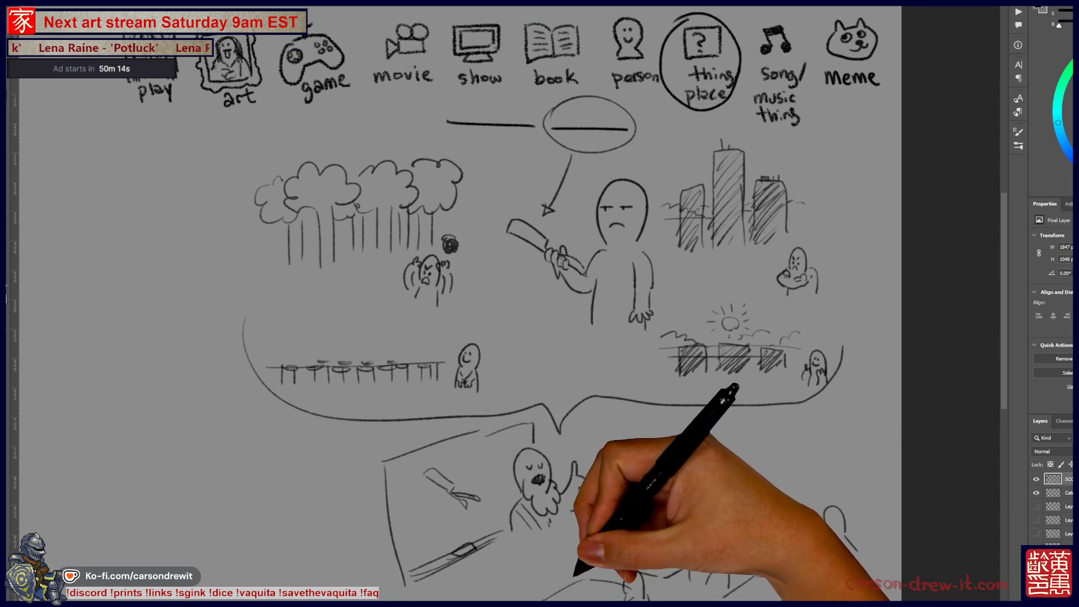
scroll(505, 303, "right", 2)
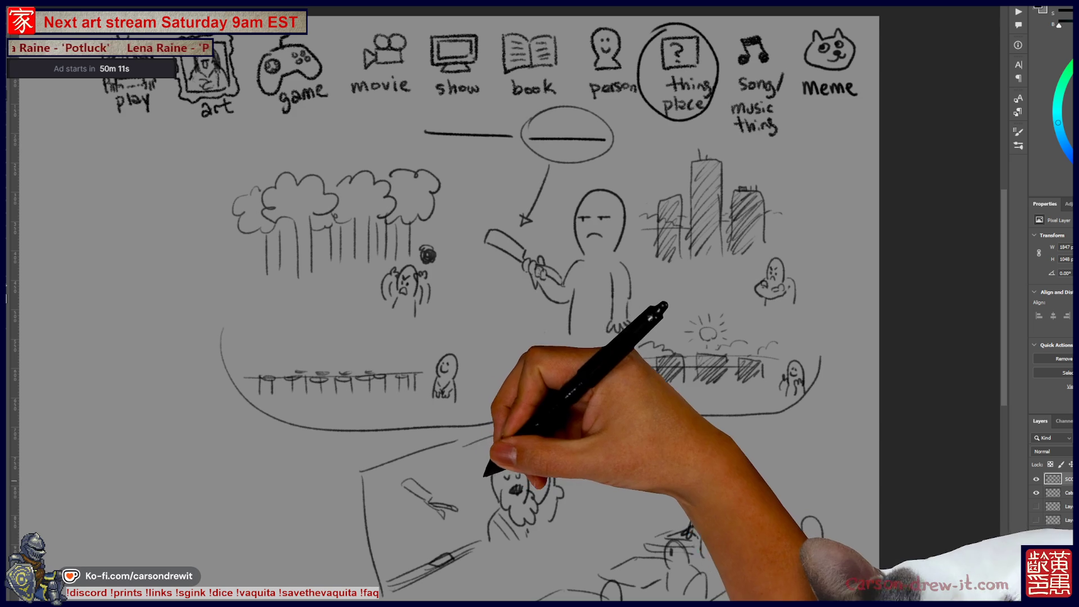
mouse_move(427, 477)
left_mouse_down()
mouse_move(399, 509)
mouse_move(475, 494)
left_mouse_up()
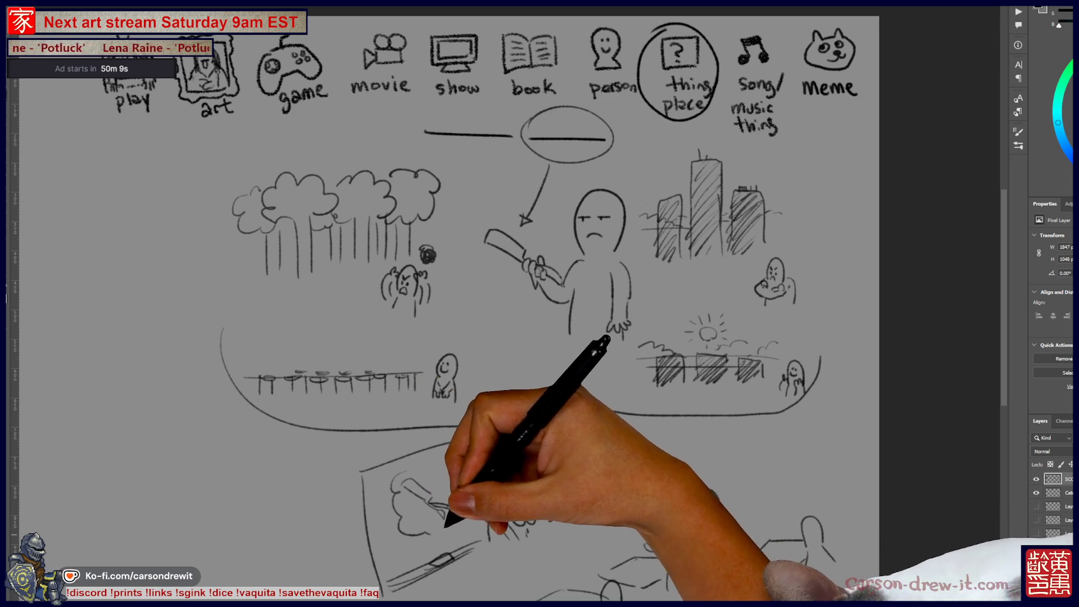
key("ctrl+z")
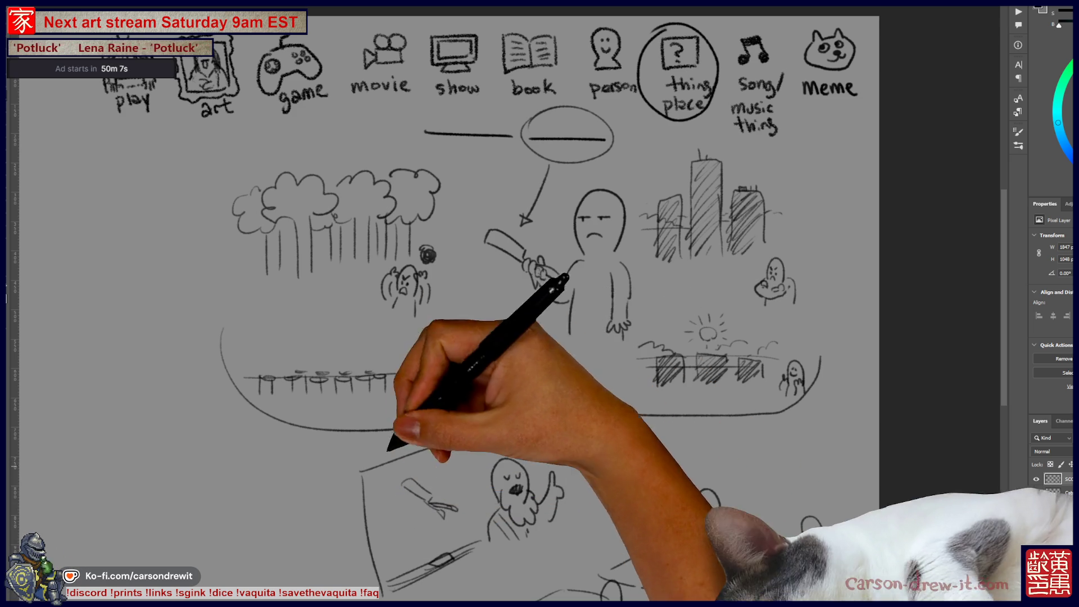
Draw the speech bubble's outline and pointed tail down to the bearded figure
left_click_drag(478, 430, 635, 413)
left_click_drag(618, 498, 578, 456)
mouse_move(645, 446)
left_mouse_down()
mouse_move(655, 458)
mouse_move(666, 450)
left_mouse_up()
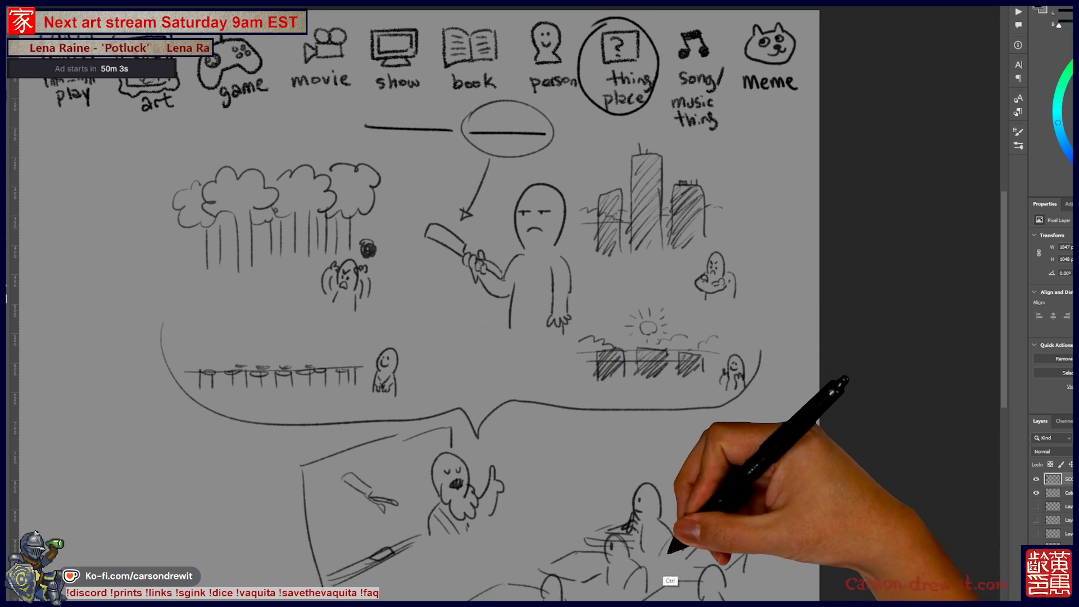
scroll(636, 491, "down", 3)
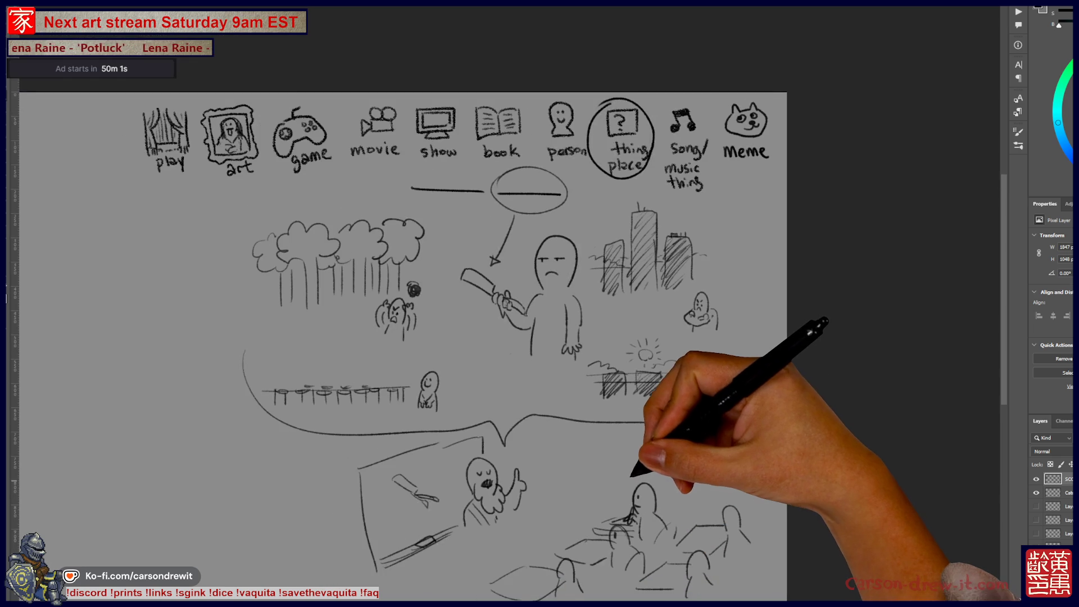
Add more rounded audience figures to the lower crowd, then marquee-select the whole scene
scroll(558, 477, "up", 2)
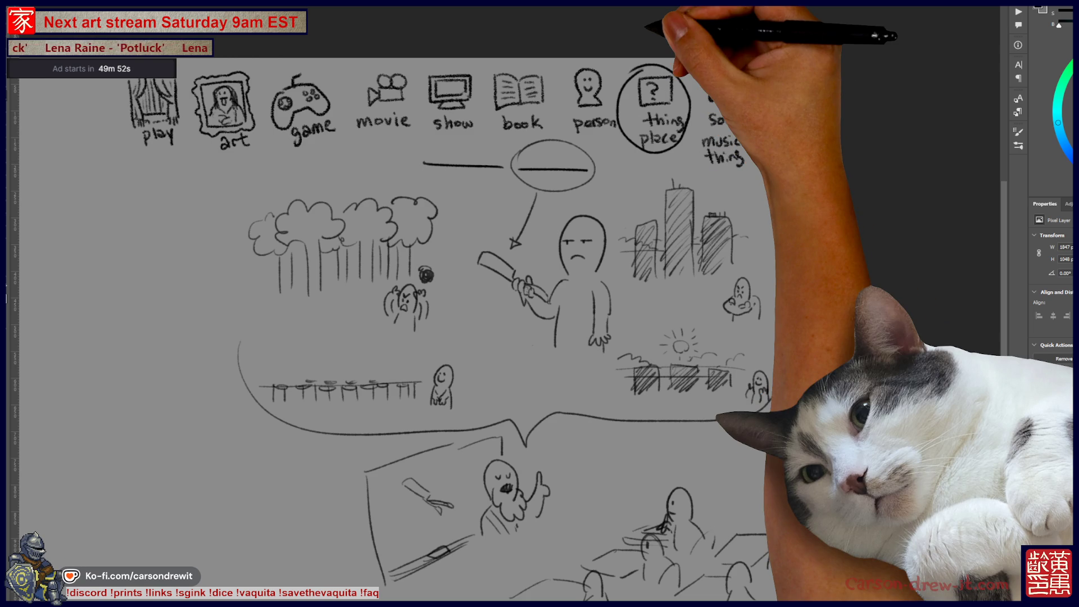
scroll(506, 310, "down", 2)
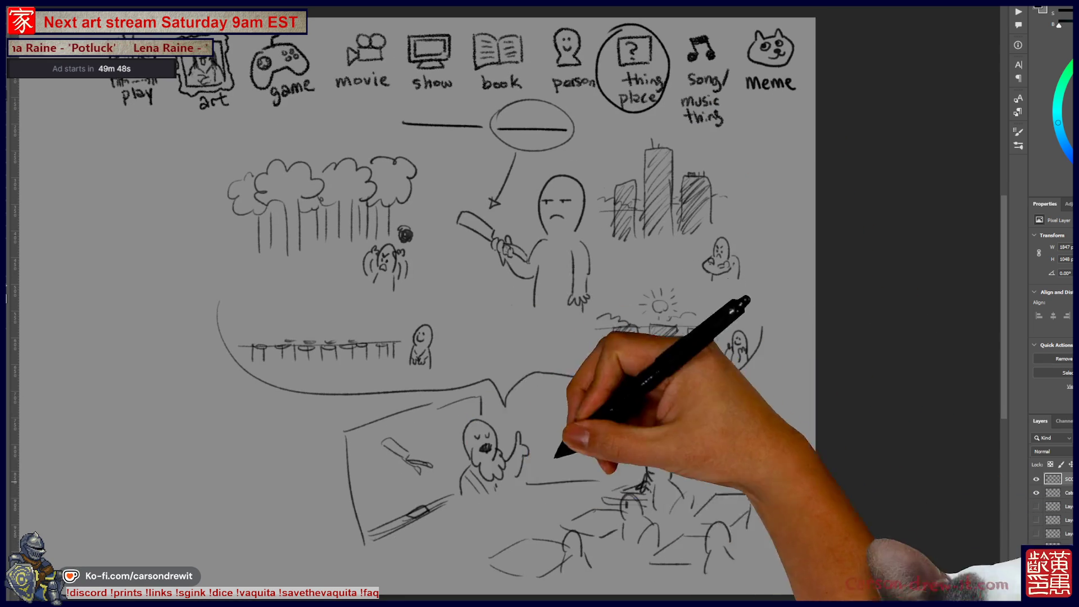
left_click_drag(646, 489, 672, 480)
left_click_drag(465, 489, 467, 523)
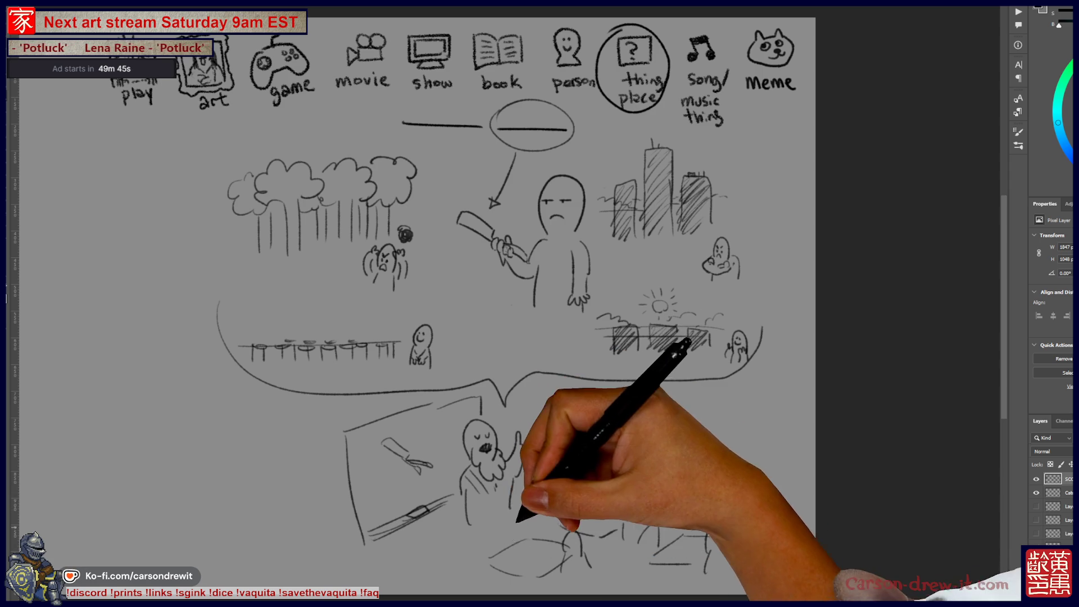
left_click_drag(509, 486, 511, 514)
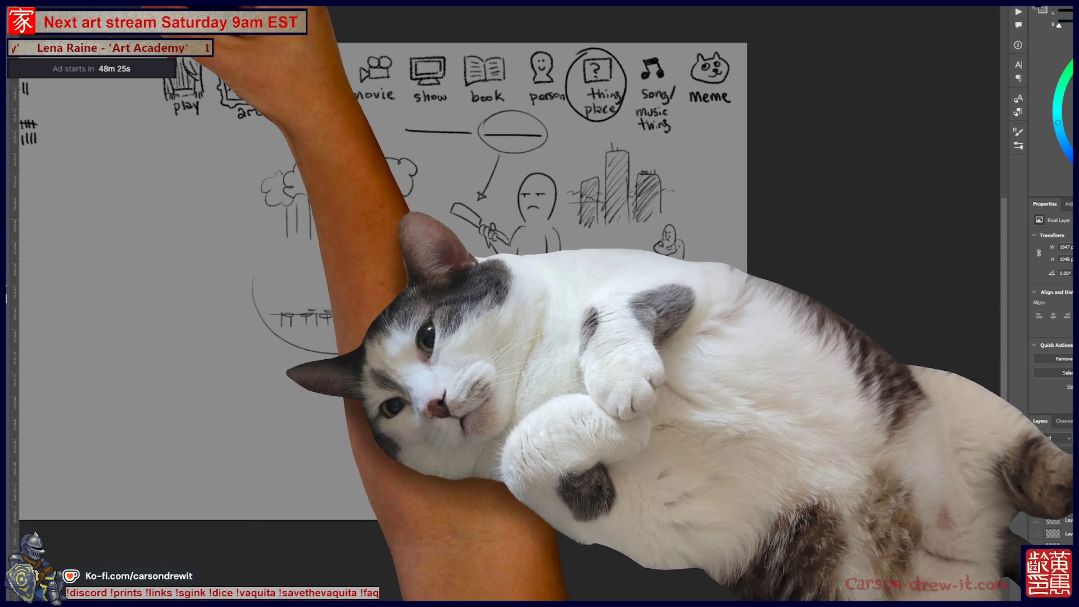
mouse_move(124, 44)
left_mouse_down()
mouse_move(686, 491)
mouse_move(747, 519)
left_mouse_up()
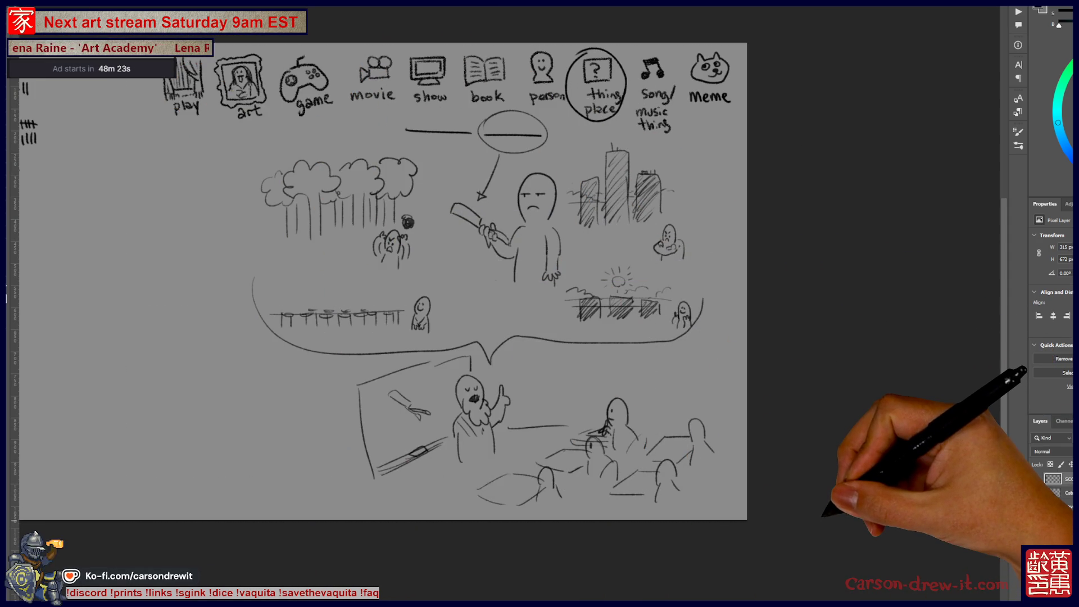
Delete the selected scene sketch and hide the scene layer in the Layers panel
key("Delete")
key("ctrl+d")
left_click(1052, 506)
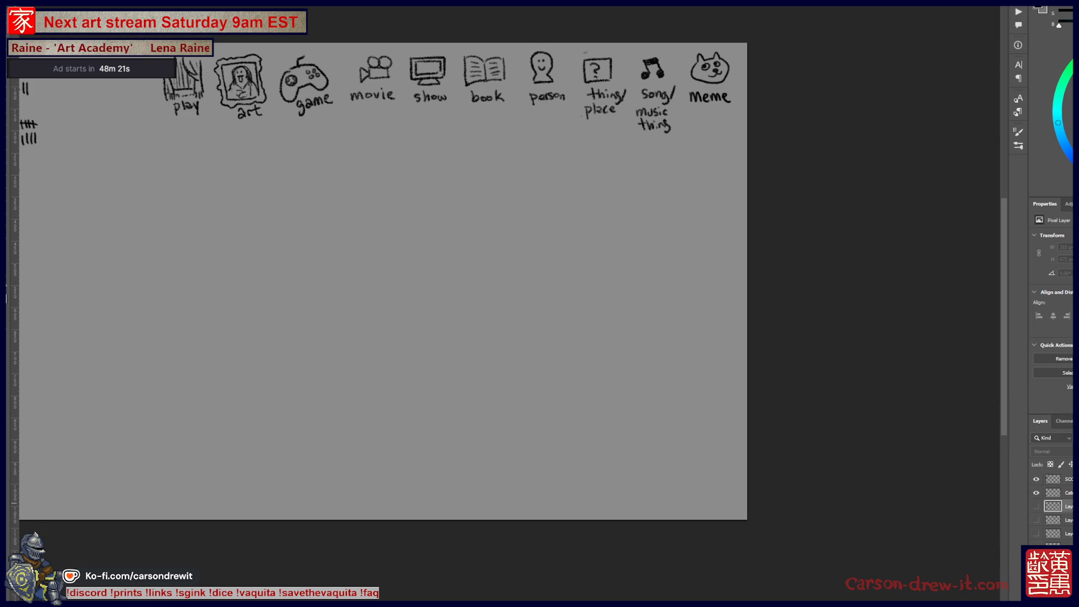
left_click(1036, 506)
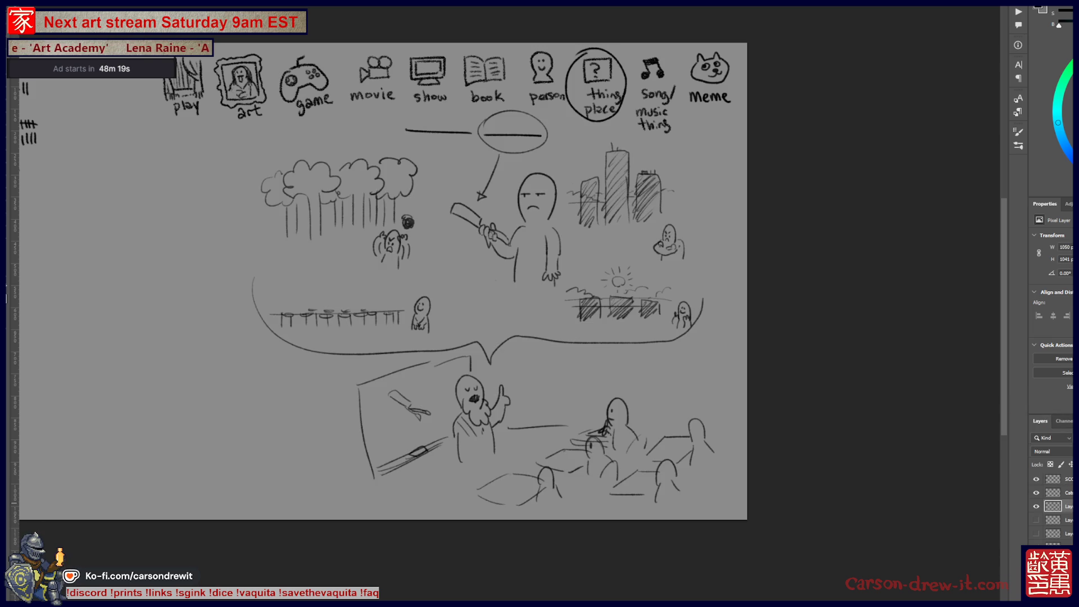
left_click(1036, 506)
left_click(1036, 506)
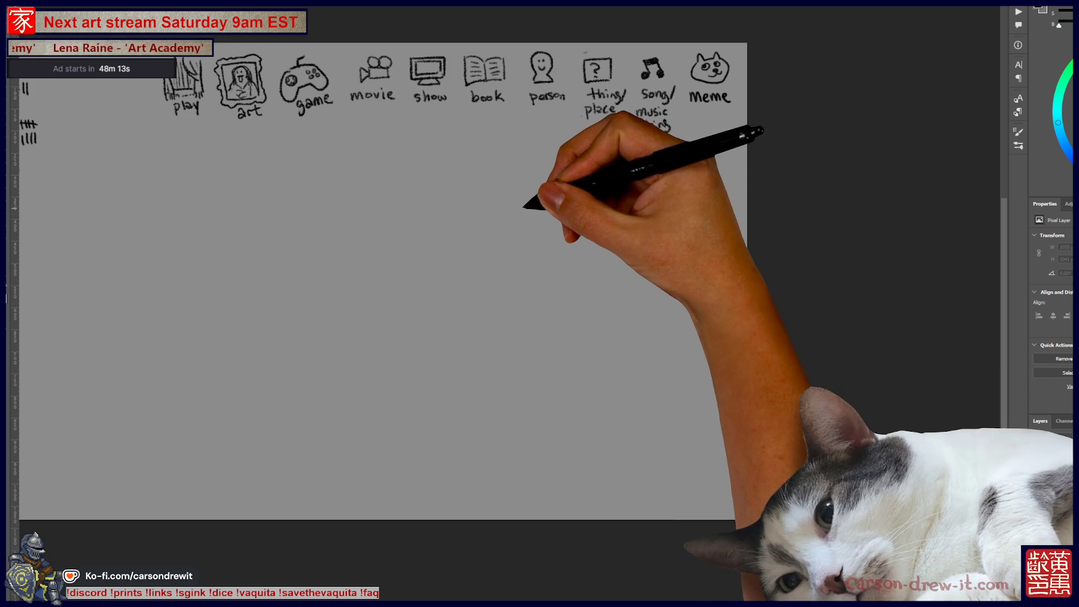
key("ctrl+plus")
scroll(596, 315, "down", 1)
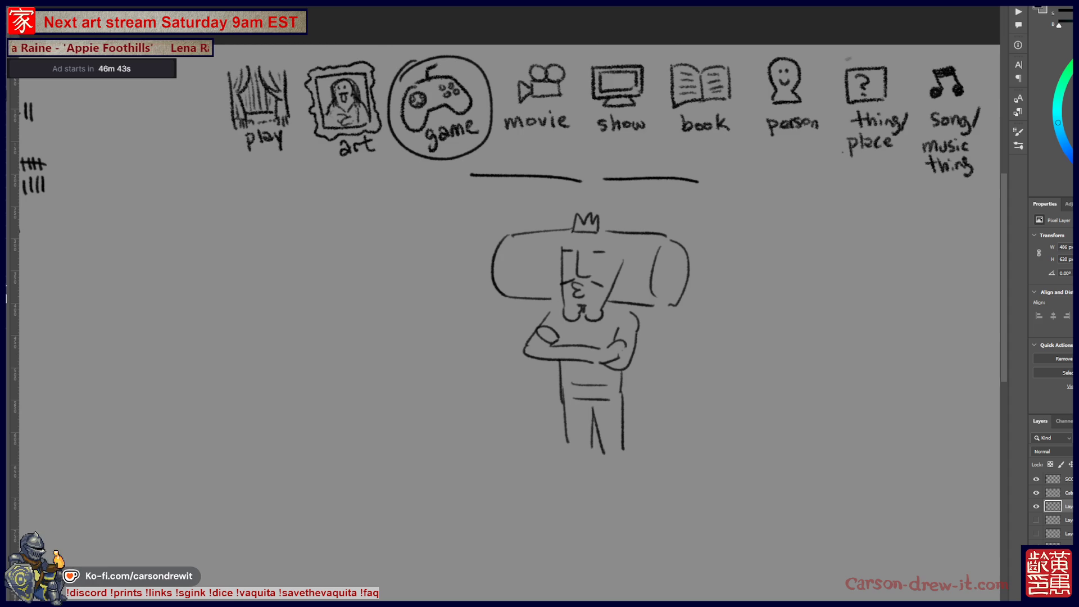
Hide the finished crowned-king drawing layer with Ctrl+comma
key("ctrl+comma")
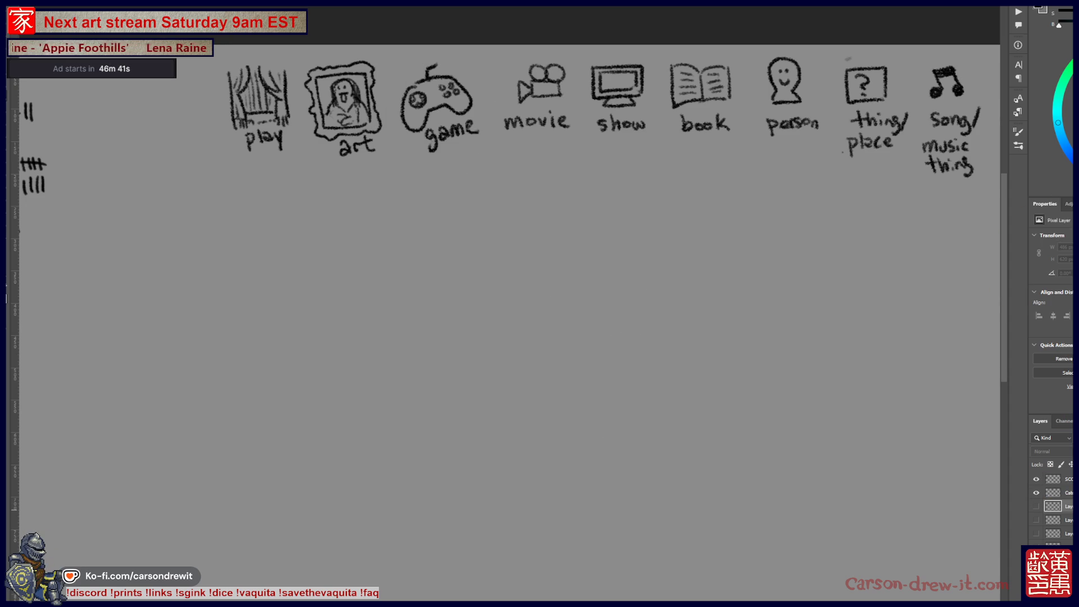
Pan the board and brush four short blank word dashes under the category icons
mouse_move(663, 236)
left_mouse_down()
mouse_move(604, 337)
mouse_move(446, 359)
mouse_move(536, 309)
left_mouse_up()
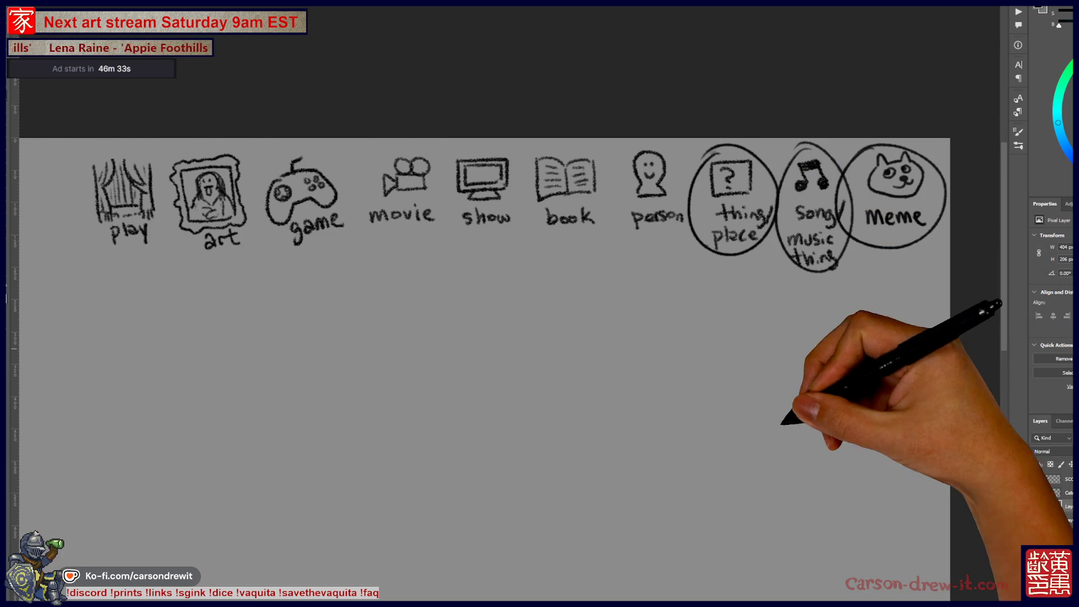
left_click_drag(562, 337, 618, 312)
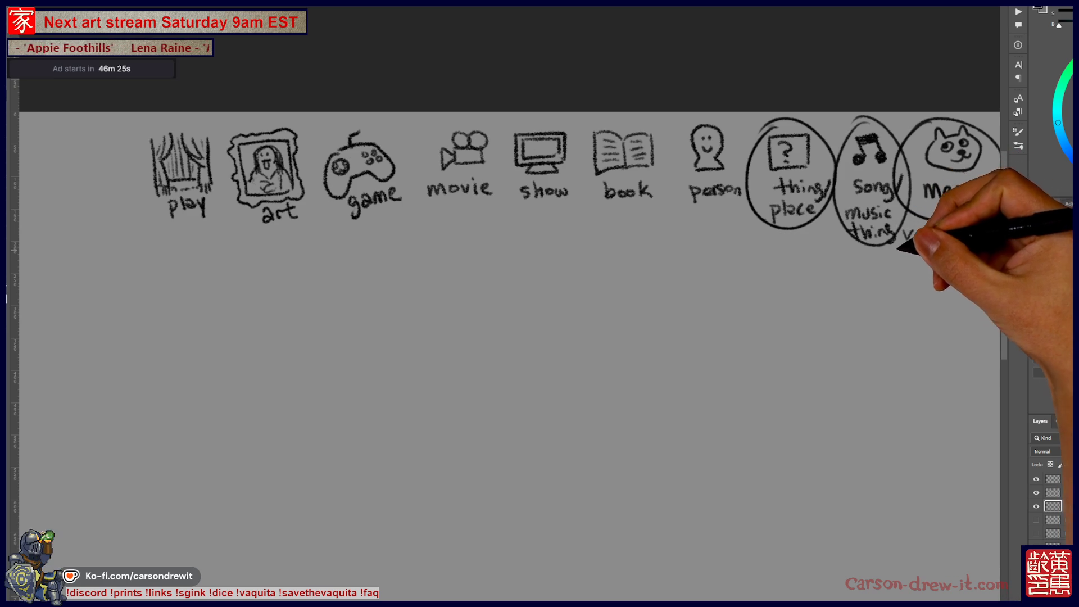
scroll(506, 337, "up", 1)
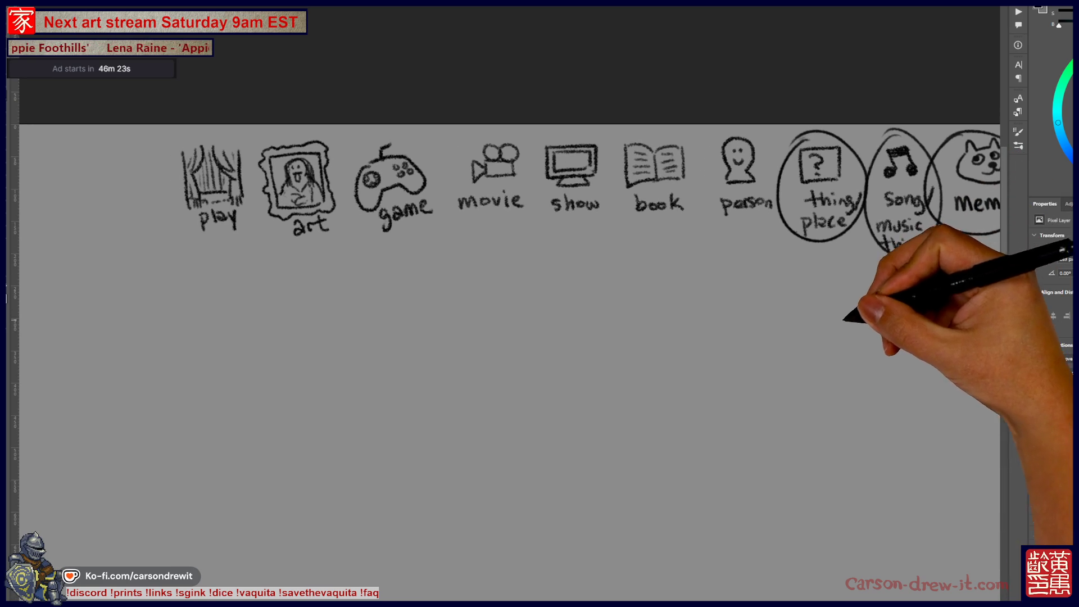
left_click_drag(497, 260, 696, 258)
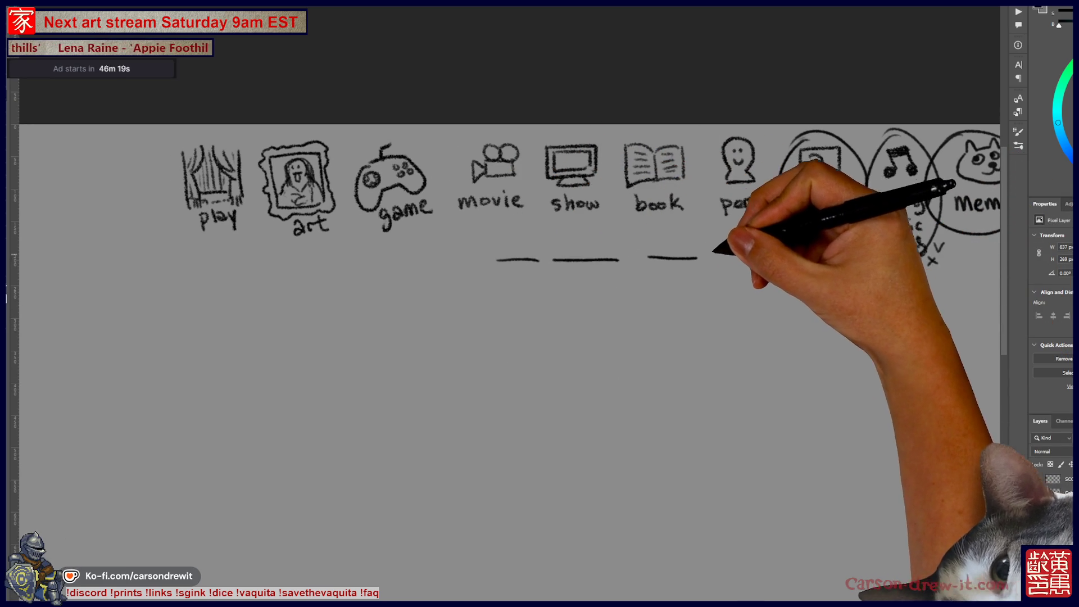
scroll(506, 337, "right", 3)
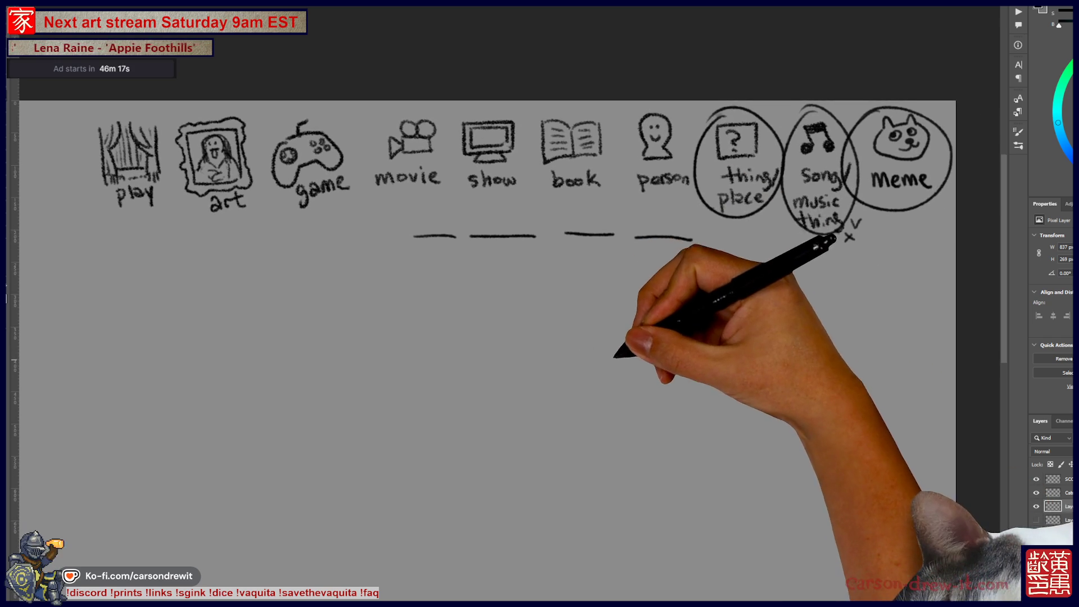
left_click_drag(635, 236, 646, 236)
scroll(627, 296, "up", 2)
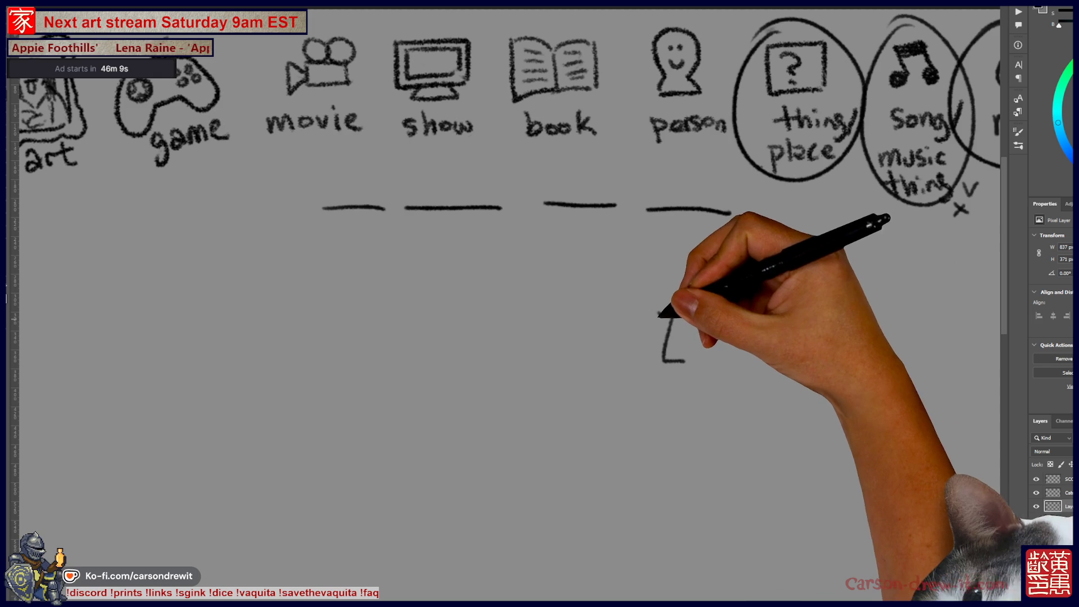
Sketch the man's face, brow, nose, spiky hair, chin curl, shoulder and raised hand
left_click_drag(688, 314, 702, 318)
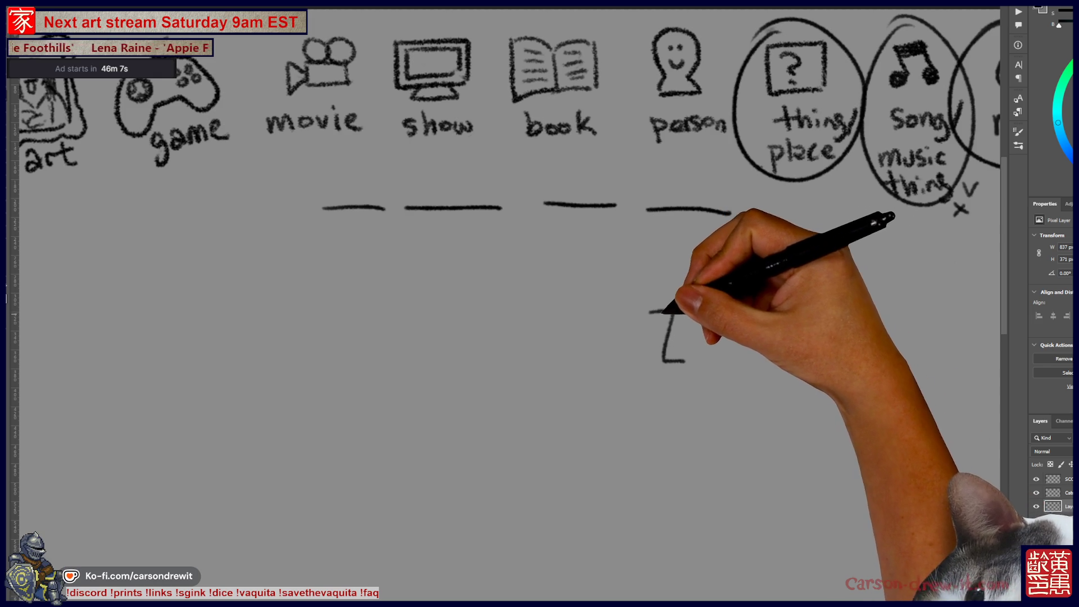
mouse_move(674, 309)
left_mouse_down()
mouse_move(662, 394)
mouse_move(720, 340)
mouse_move(726, 350)
left_mouse_up()
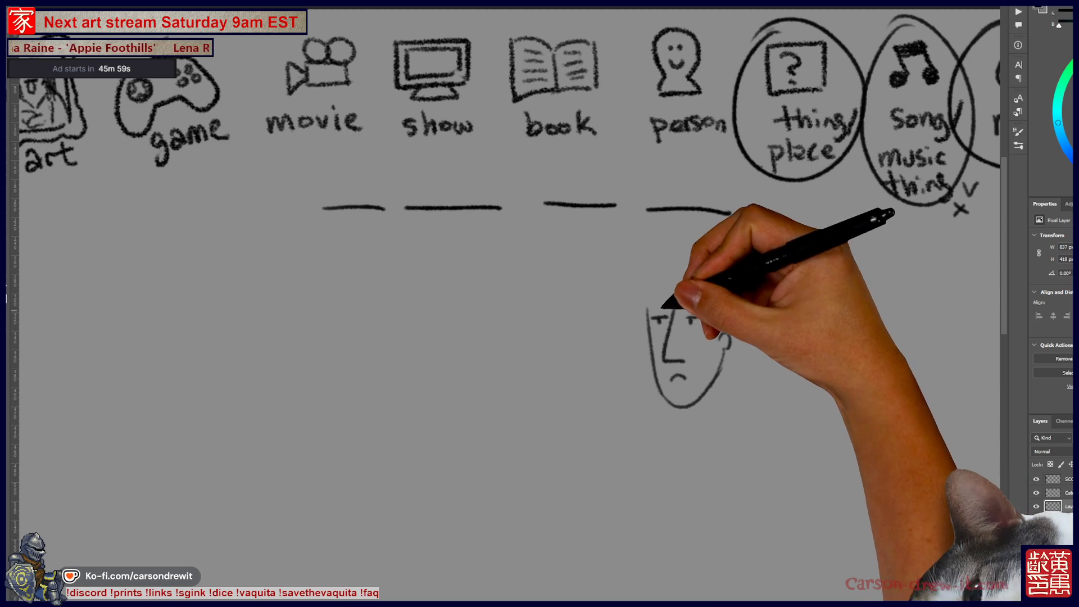
left_click_drag(685, 287, 723, 317)
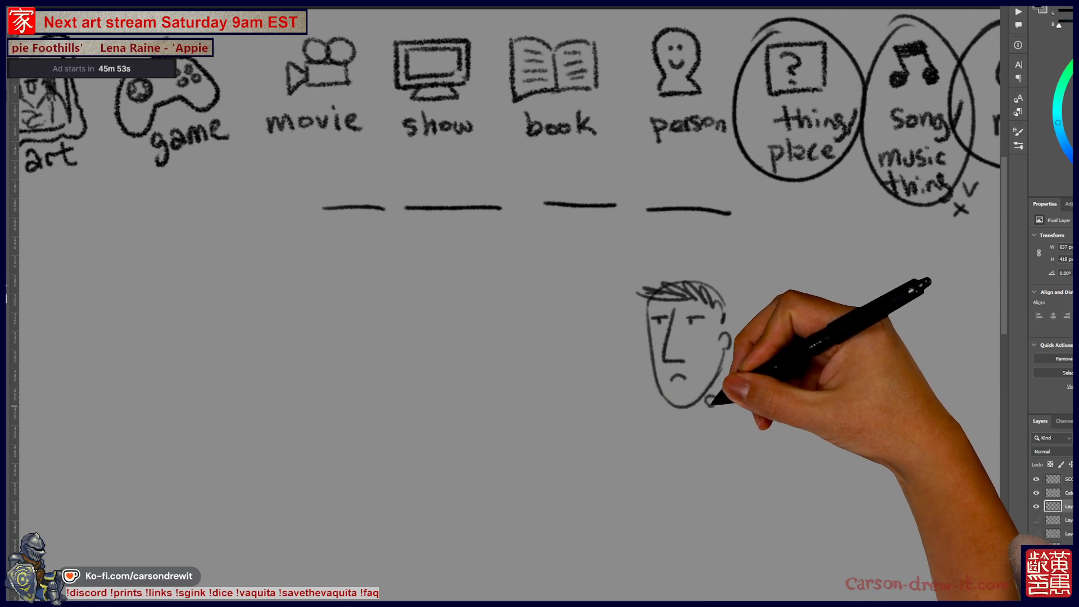
left_click_drag(718, 407, 730, 414)
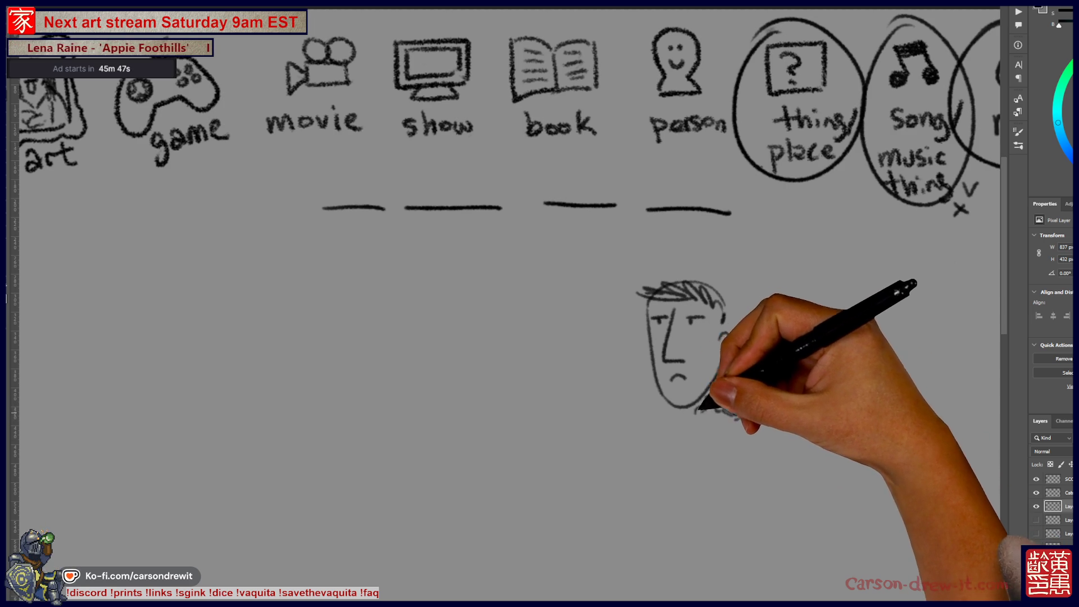
left_click_drag(663, 433, 685, 418)
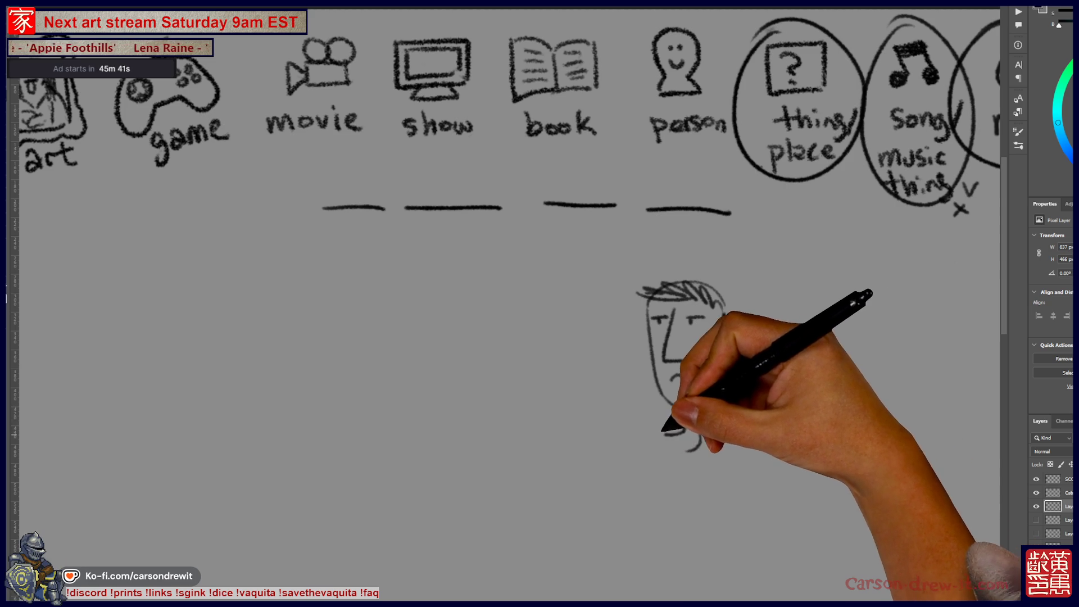
left_click_drag(649, 425, 660, 453)
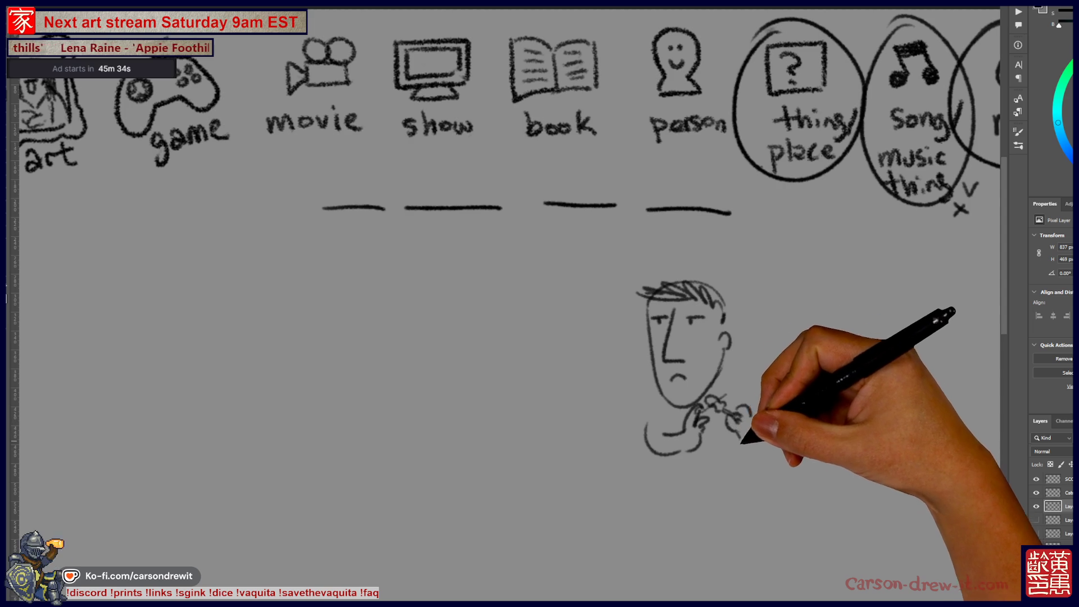
left_click_drag(740, 446, 764, 406)
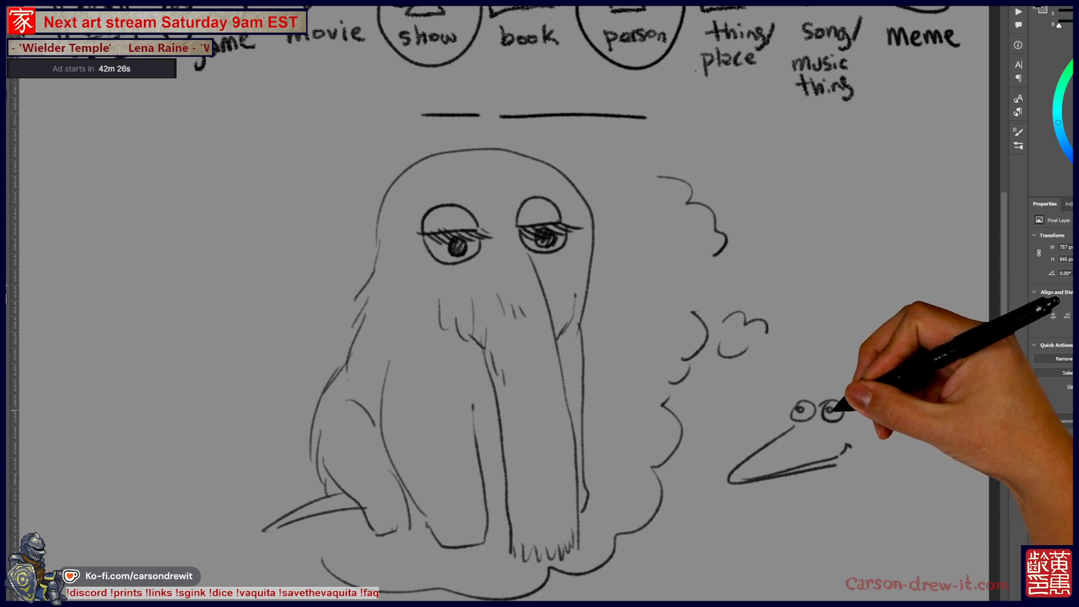
Sketch curved strokes, round eyes and a fluffy scalloped head for the bird beside the walrus
left_click_drag(832, 398, 770, 410)
mouse_move(711, 447)
left_mouse_down()
mouse_move(702, 419)
mouse_move(738, 420)
left_mouse_up()
left_click_drag(768, 419, 768, 419)
mouse_move(703, 406)
left_mouse_down()
mouse_move(807, 363)
mouse_move(831, 371)
mouse_move(837, 396)
left_mouse_up()
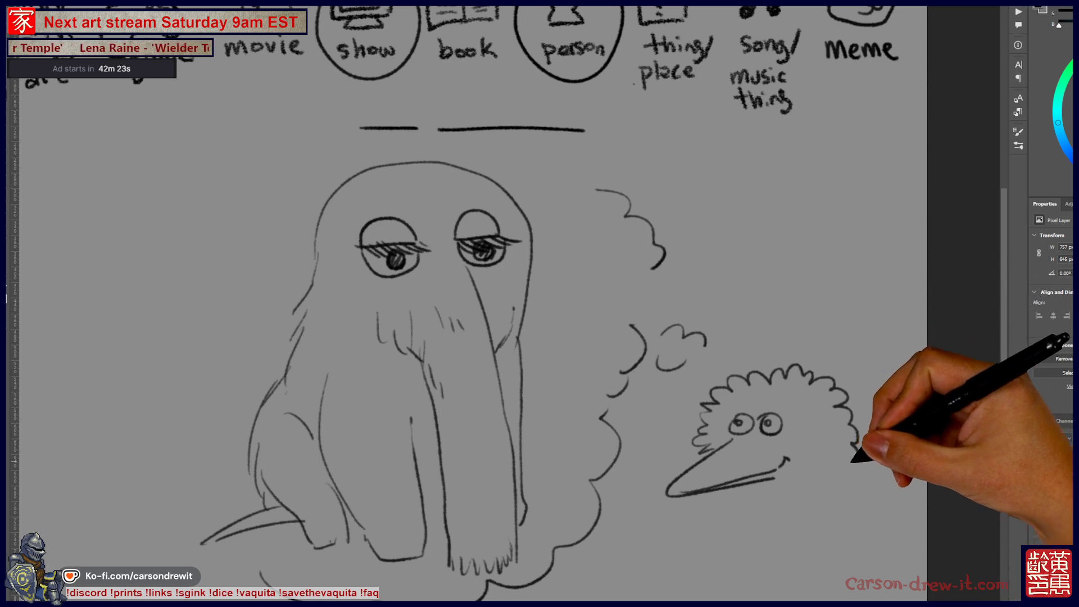
left_click_drag(729, 493, 751, 492)
Complete the bird's head outline and neck lines, then hide the walrus-and-bird sketch layer
mouse_move(821, 374)
left_mouse_down()
mouse_move(857, 478)
mouse_move(811, 559)
left_mouse_up()
left_click_drag(964, 555, 951, 555)
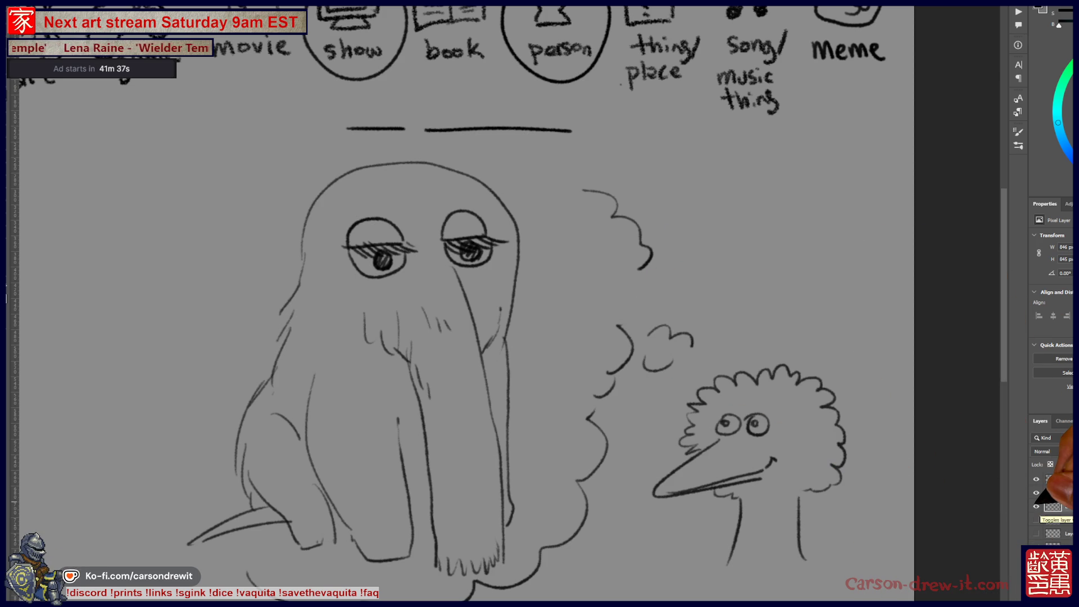
left_click(1036, 506)
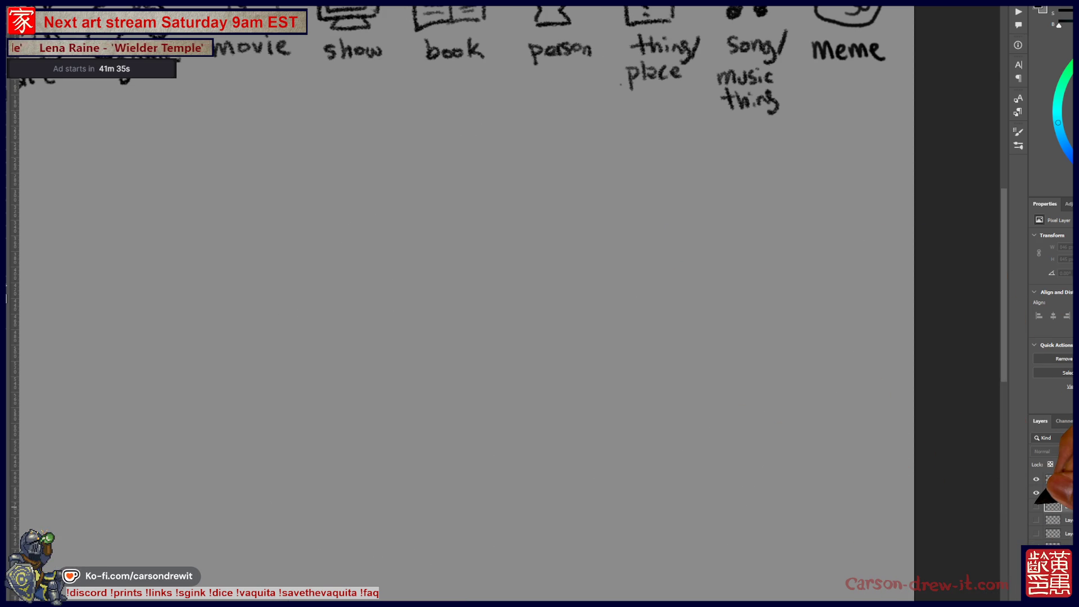
left_click(1053, 479)
Add extra tally marks for three viewers on the SCORES list, striking one through to five
left_click_drag(169, 337, 1017, 331)
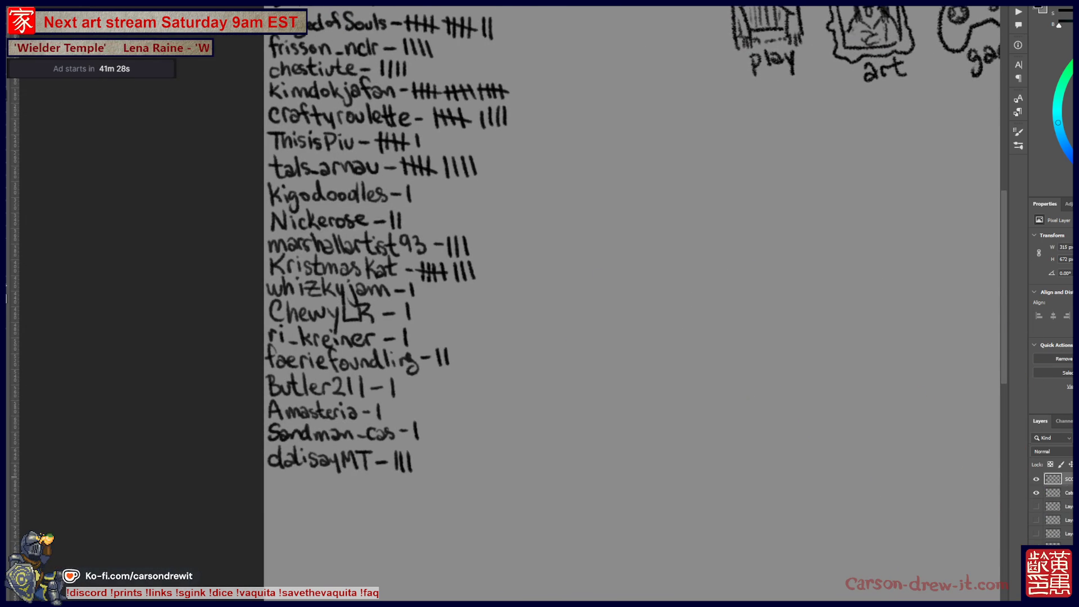
left_click_drag(354, 348, 354, 421)
scroll(663, 326, "up", 1)
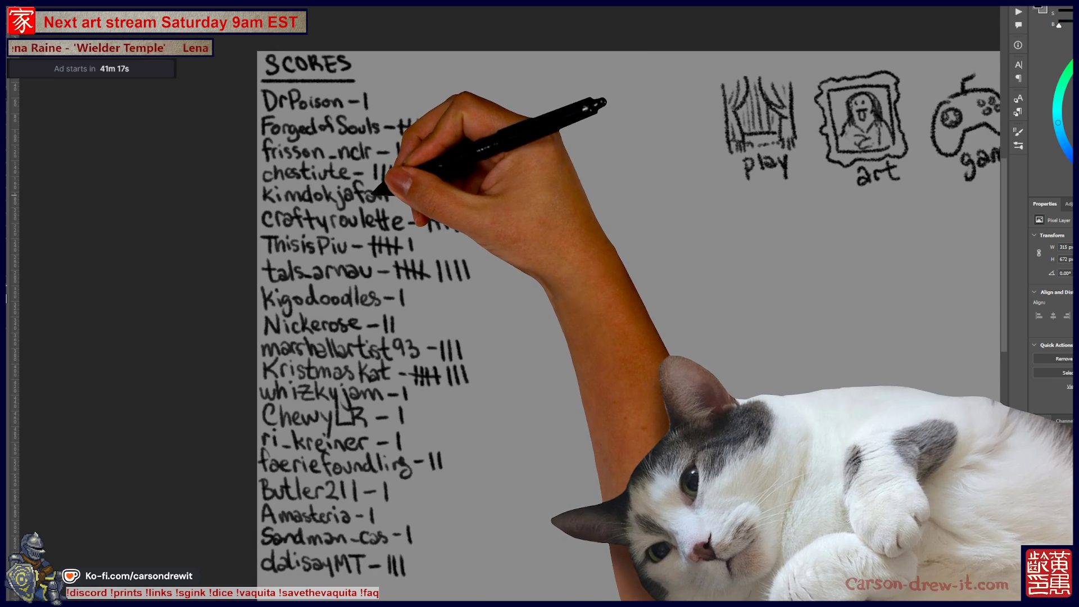
left_click_drag(412, 554, 413, 574)
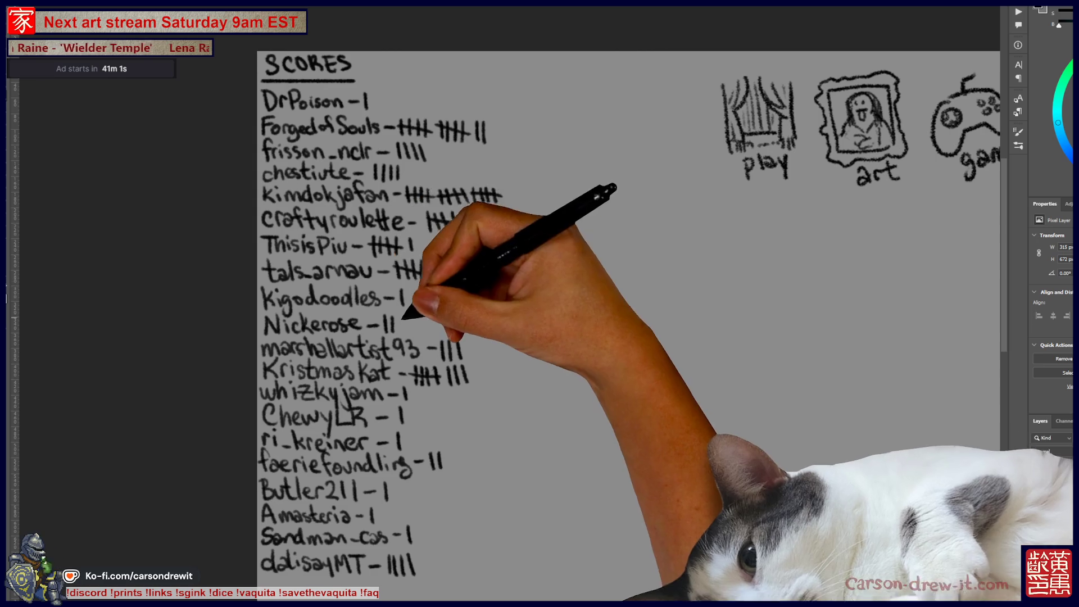
left_click_drag(509, 188, 508, 203)
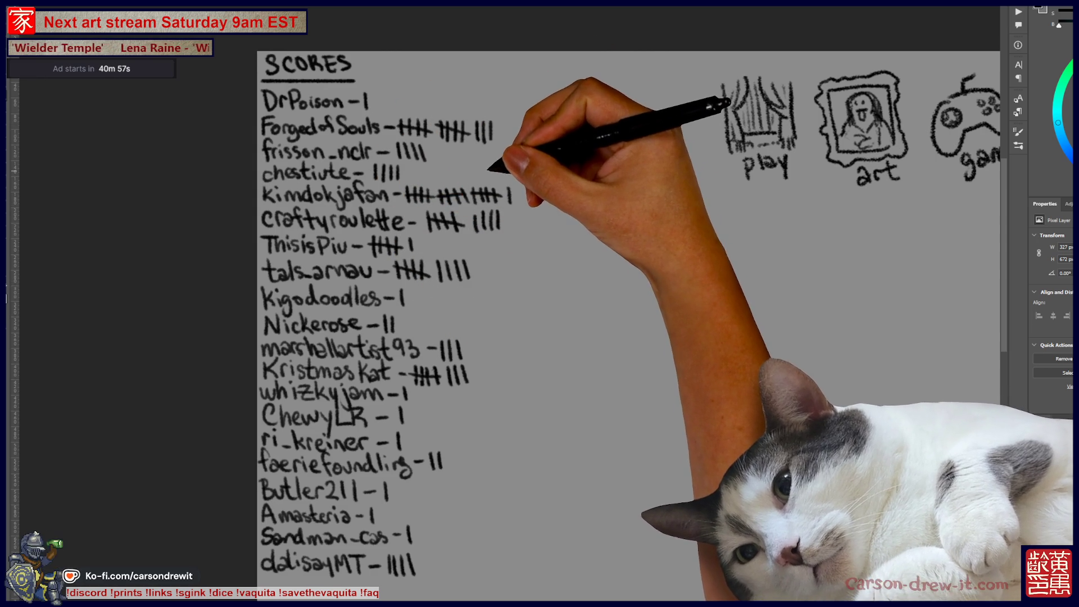
left_click_drag(392, 157, 431, 148)
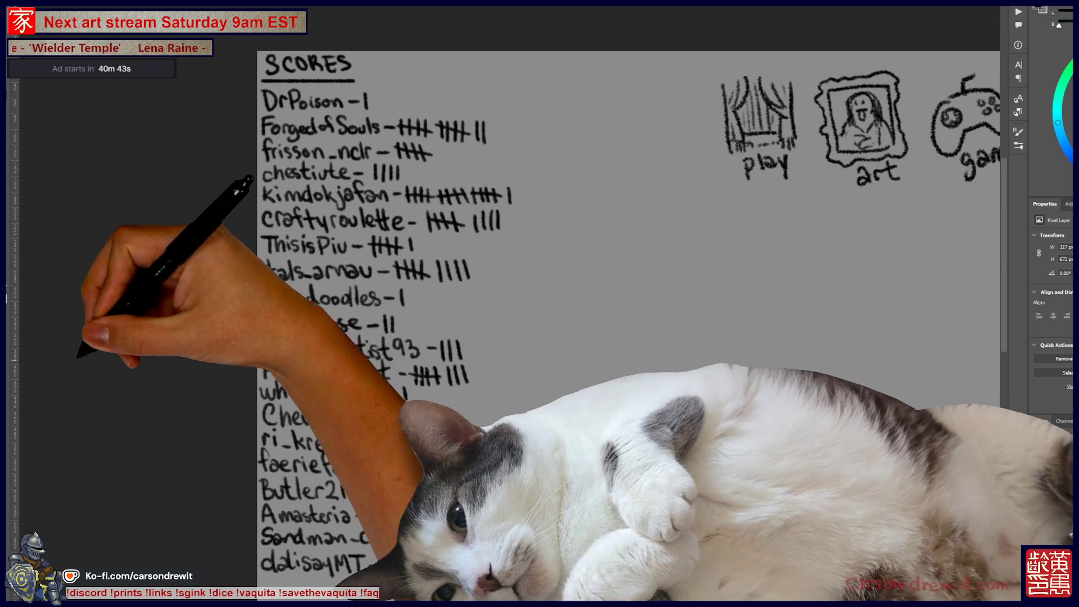
Write a new viewer entry at the bottom of the SCORES list with one tally mark
scroll(628, 326, "down", 5)
scroll(628, 326, "left", 2)
mouse_move(302, 488)
left_mouse_down()
mouse_move(410, 464)
mouse_move(419, 490)
left_mouse_up()
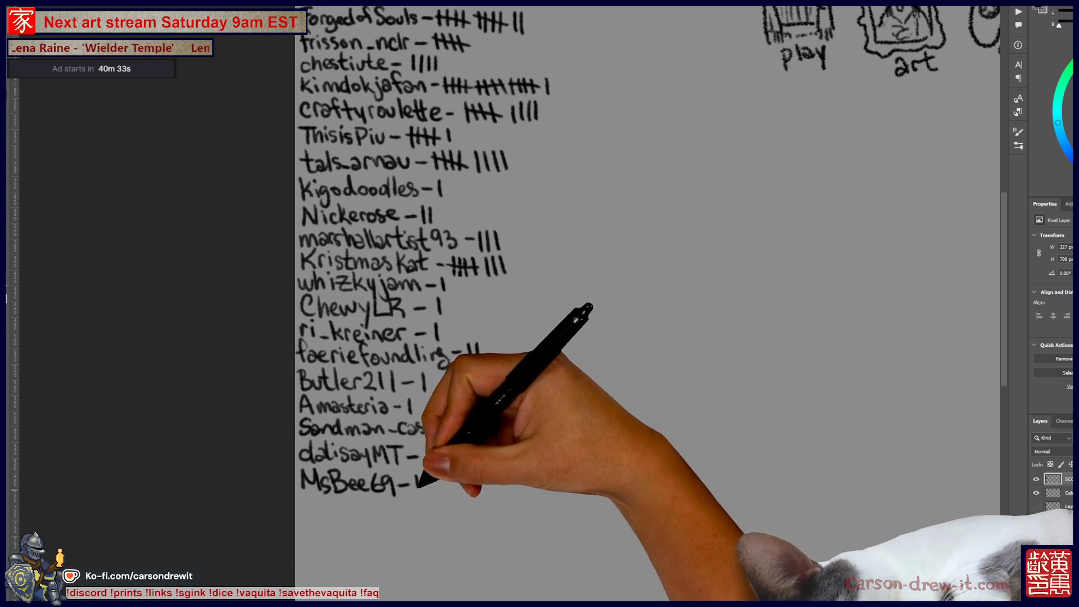
left_click_drag(418, 475, 417, 493)
scroll(440, 397, "up", 2)
scroll(440, 397, "right", 3)
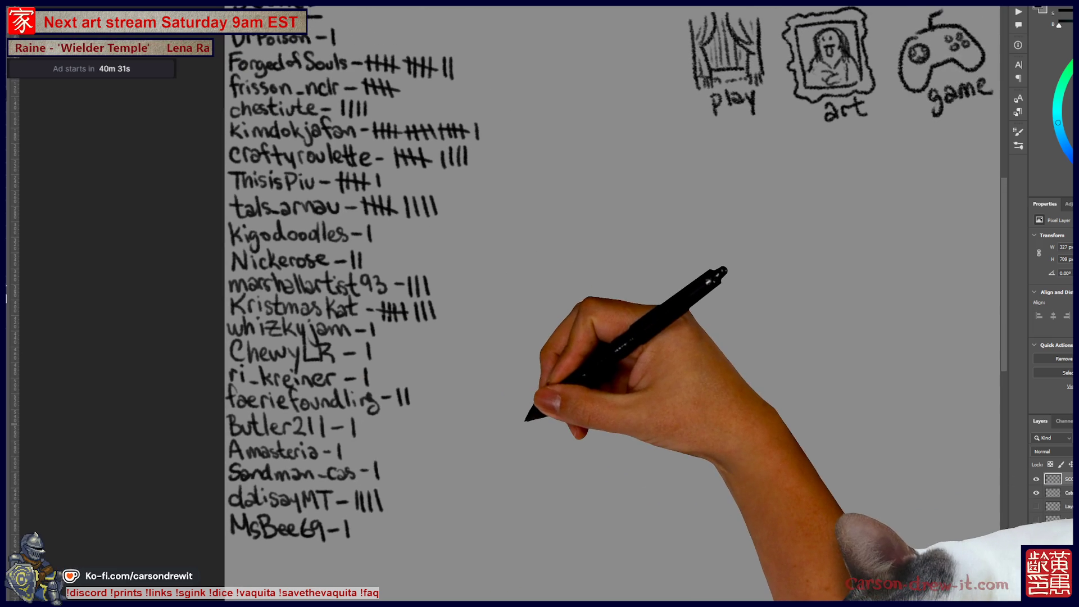
scroll(546, 388, "up", 1)
scroll(562, 378, "left", 1)
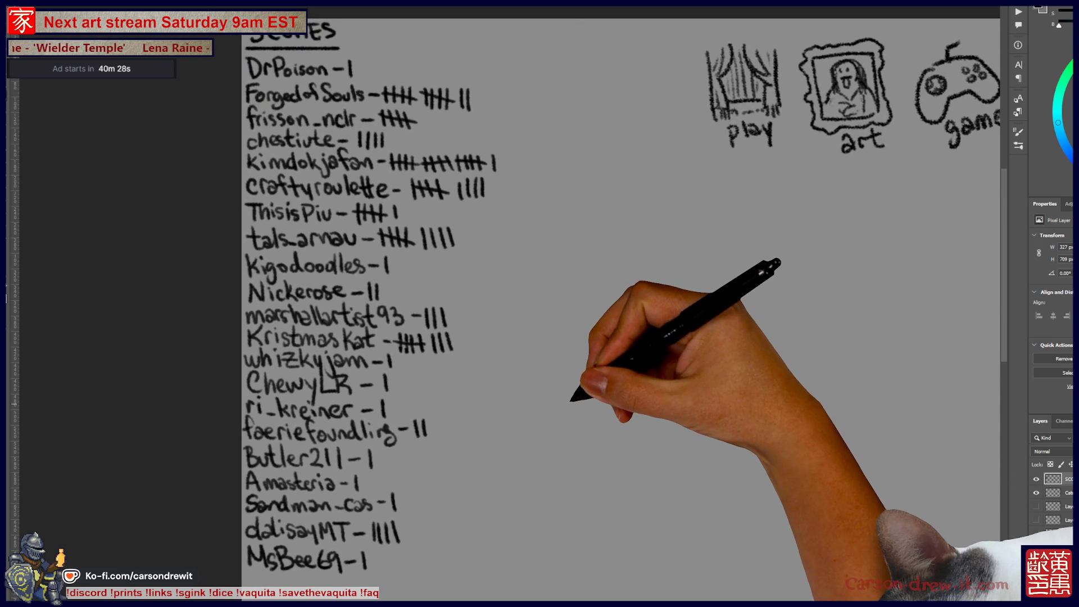
scroll(570, 401, "down", 1)
scroll(609, 414, "right", 1)
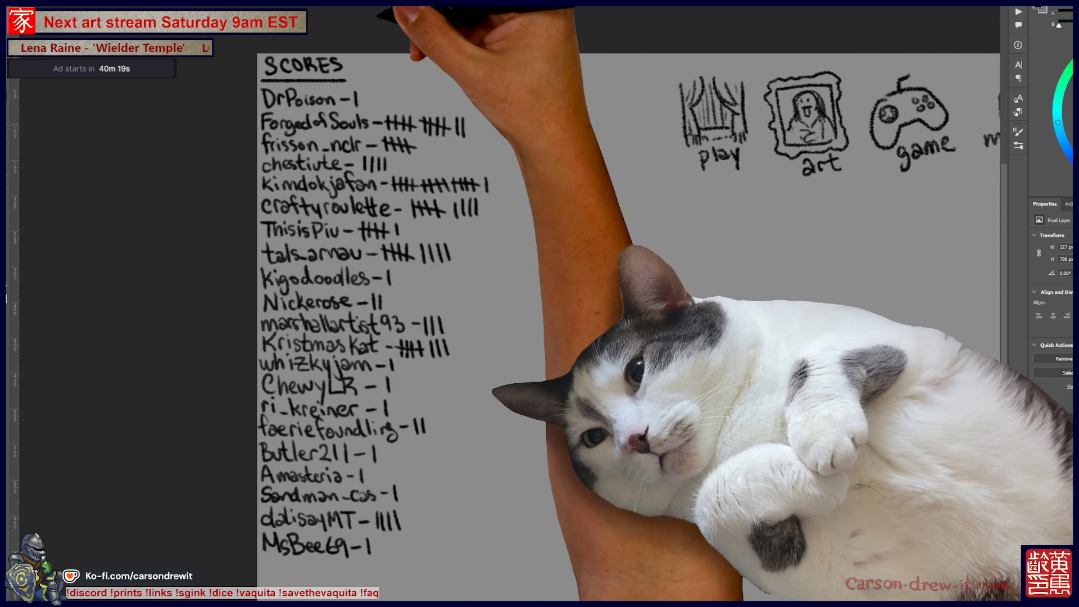
Switch to the scarecrow-and-bonsai illustration and zoom out, framing the scarecrow's head
key("ctrl+Tab")
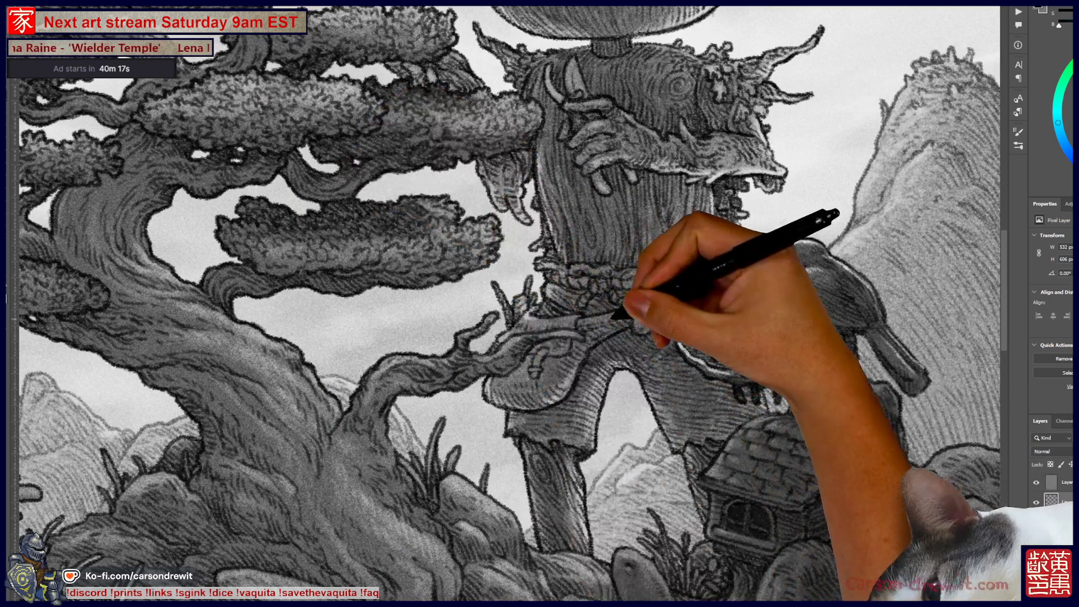
key("ctrl+minus")
scroll(621, 361, "up", 2)
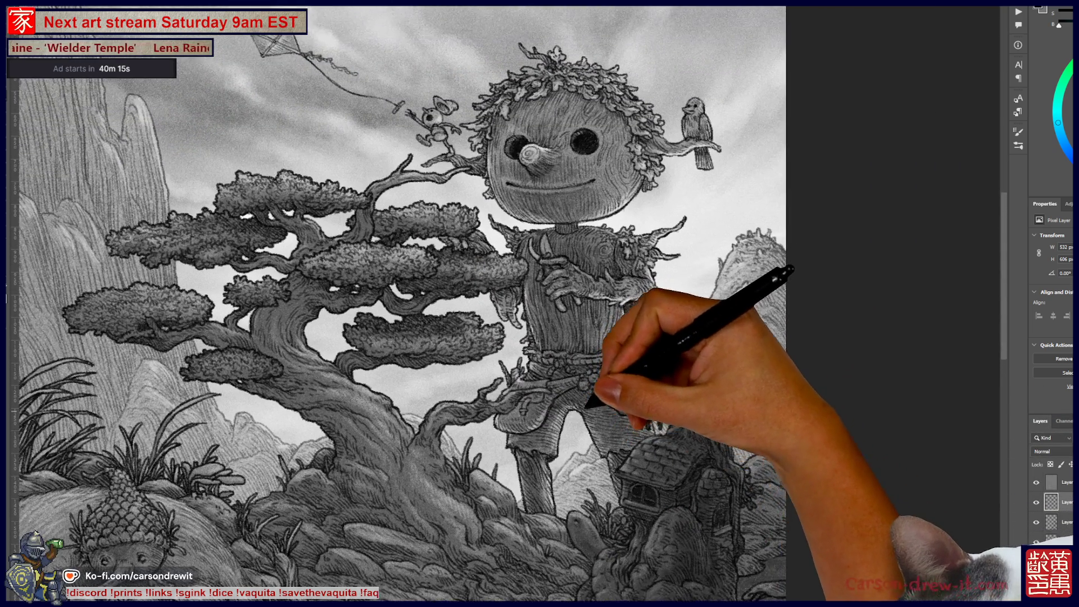
scroll(585, 419, "up", 3)
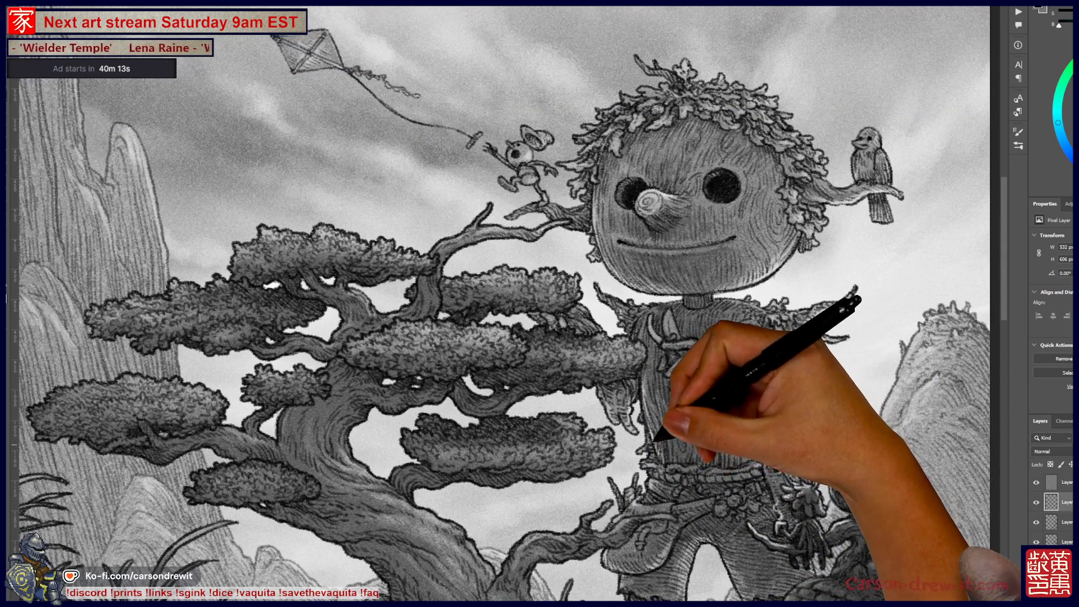
left_click_drag(662, 431, 652, 392)
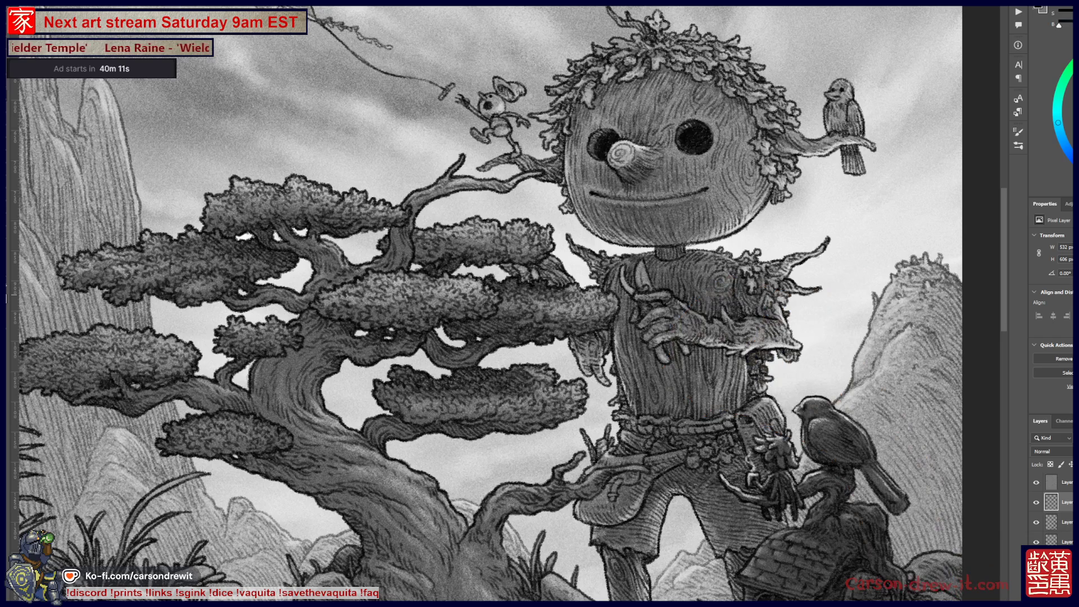
Check the swatch folders and brush presets, then bring the kite at the top into view
left_click(1048, 8)
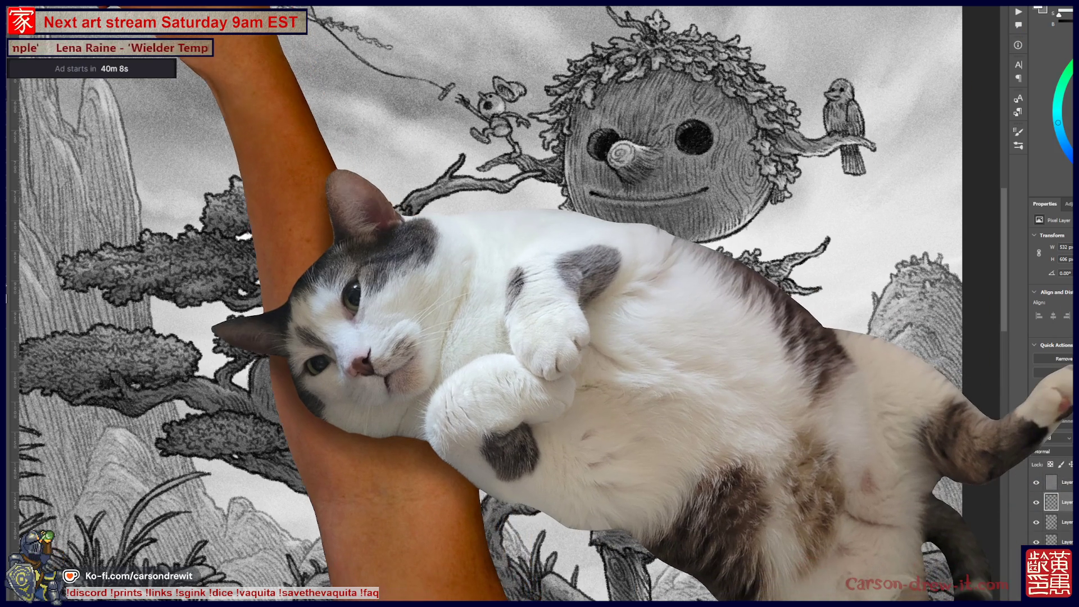
key("F5")
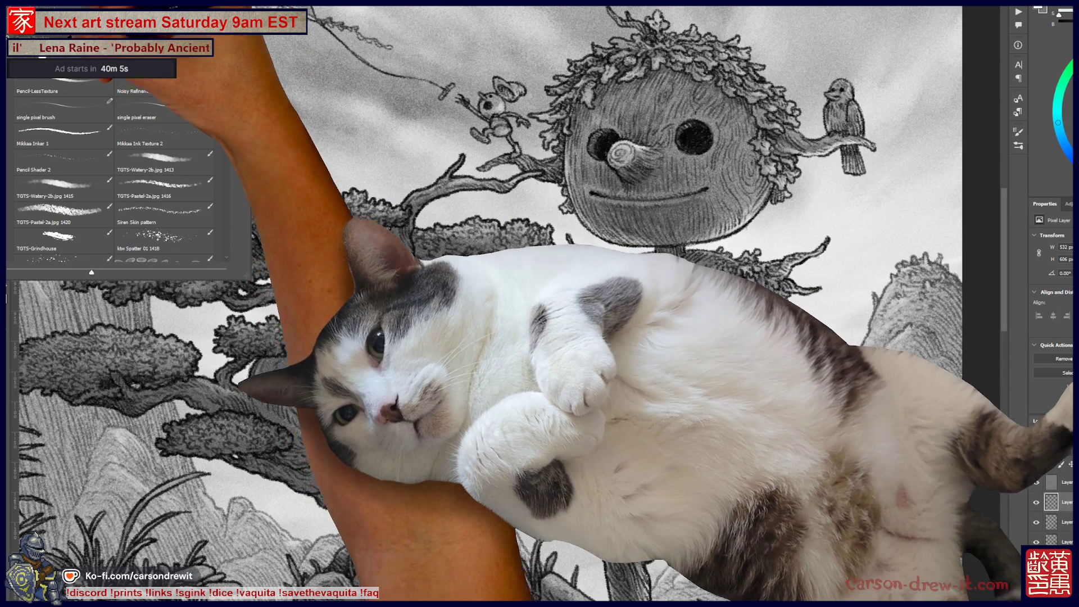
key("F5")
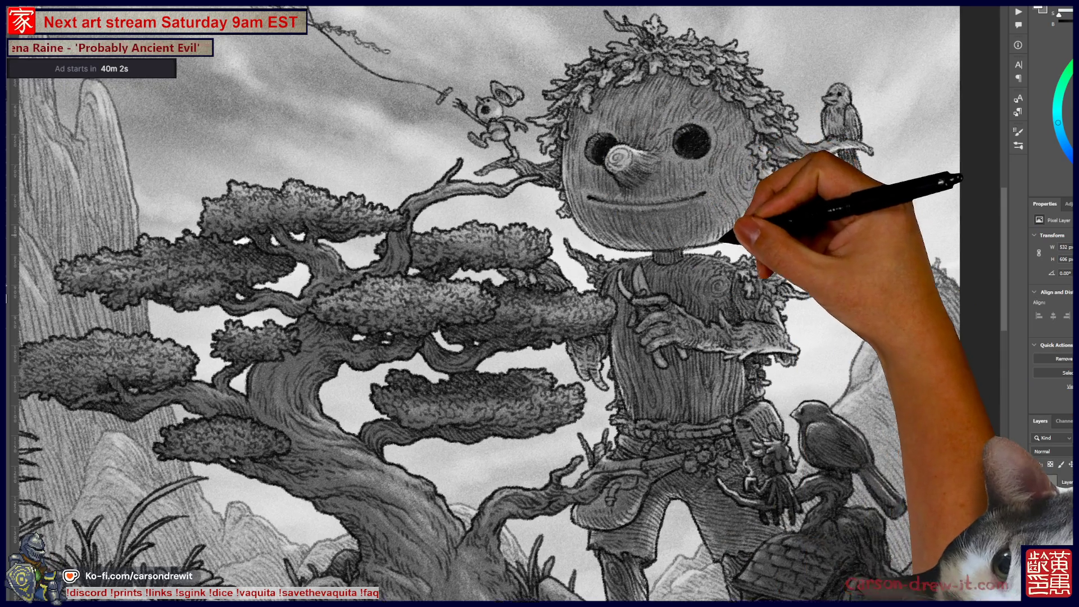
left_click_drag(725, 206, 678, 318)
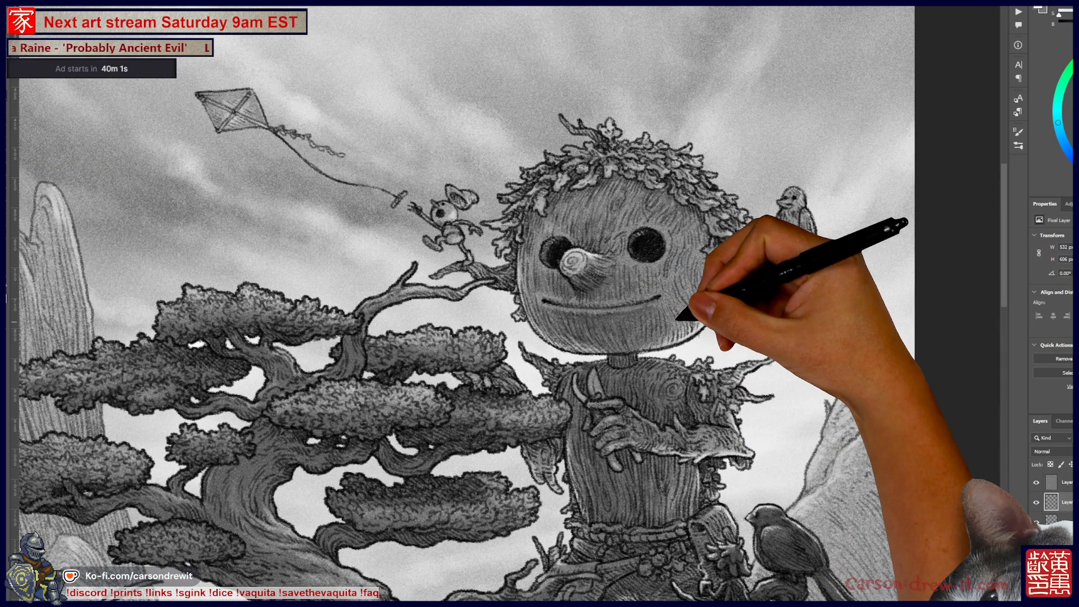
scroll(677, 317, "up", 3)
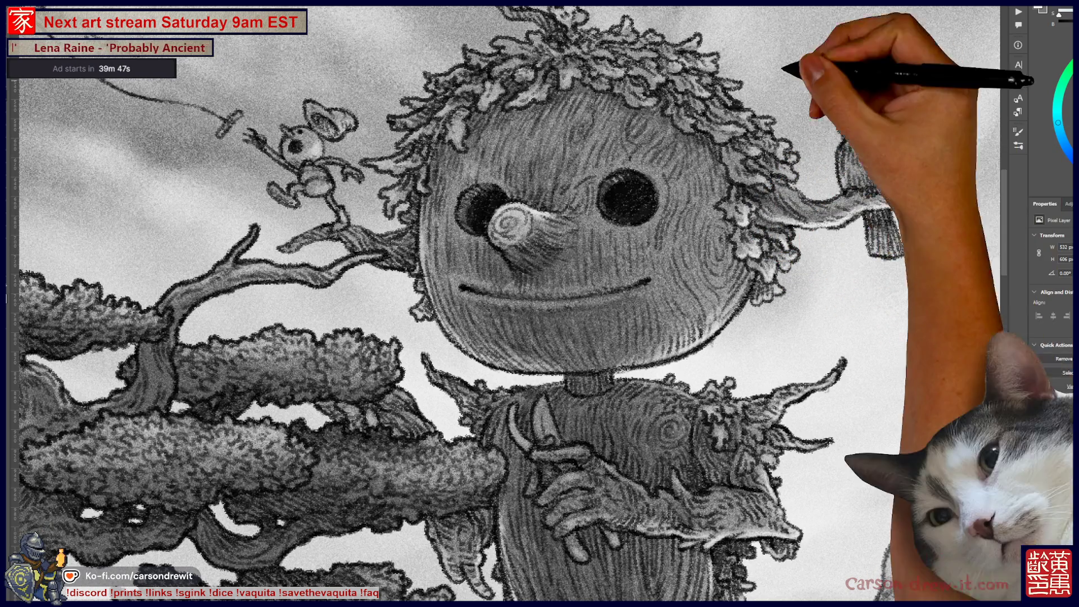
Draw a leafy pencil stroke right of the scarecrow's head, then pan down over its body
mouse_move(744, 180)
left_mouse_down()
mouse_move(819, 168)
mouse_move(790, 160)
left_mouse_up()
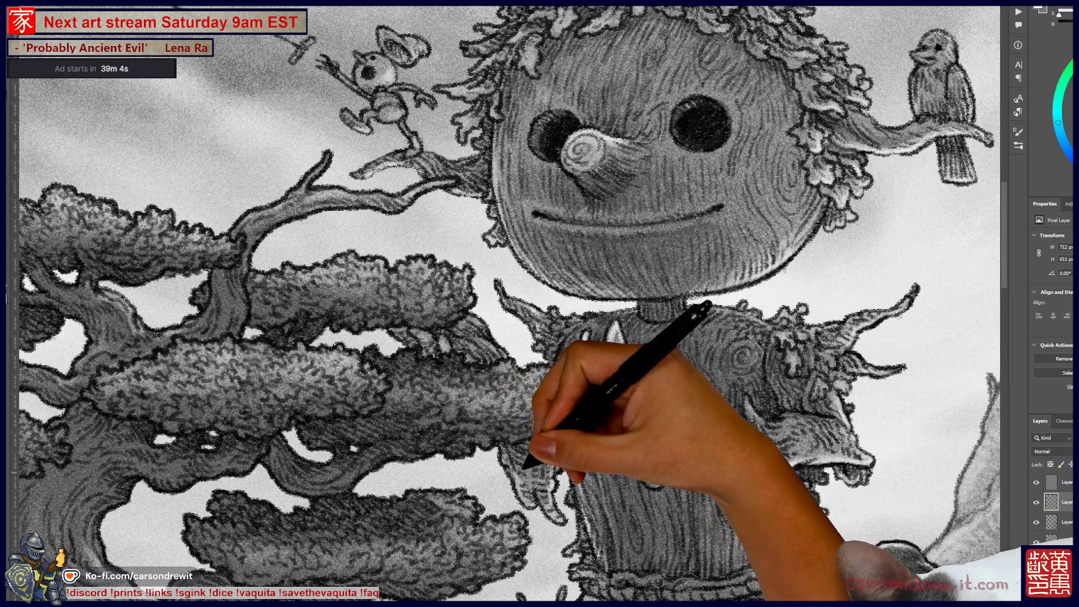
left_click_drag(517, 457, 455, 446)
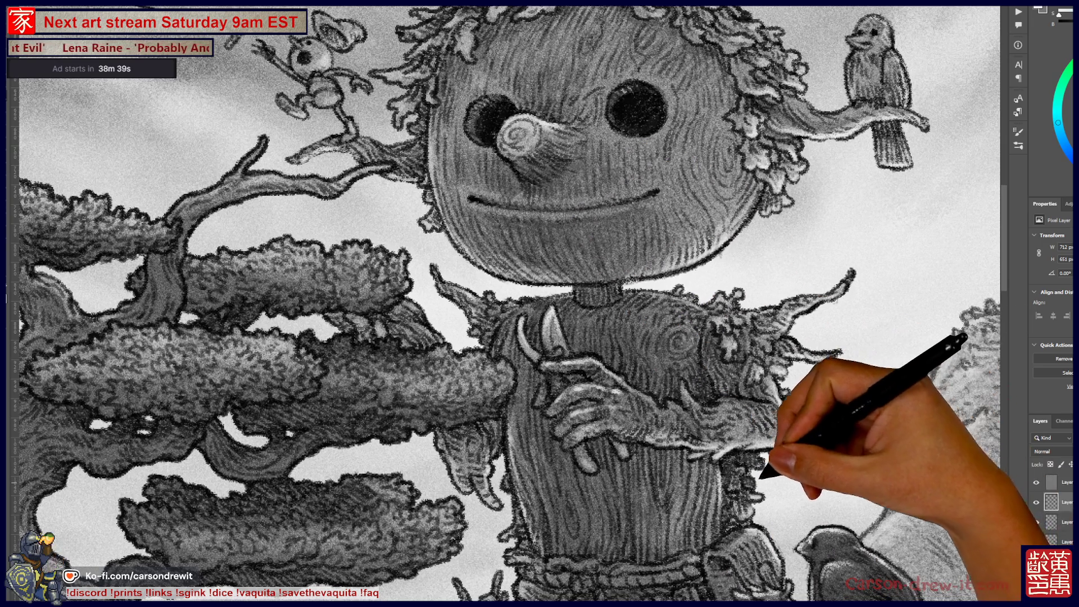
left_click_drag(539, 337, 562, 205)
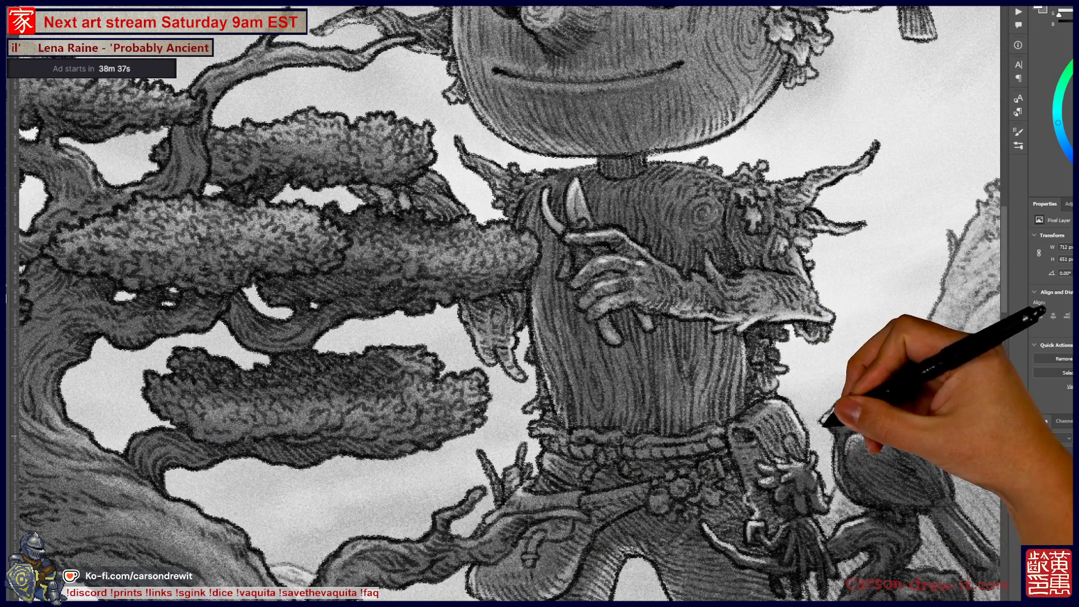
Reframe the whole figure and draw graphite strokes on the scarecrow's clothing
left_click_drag(540, 337, 498, 264)
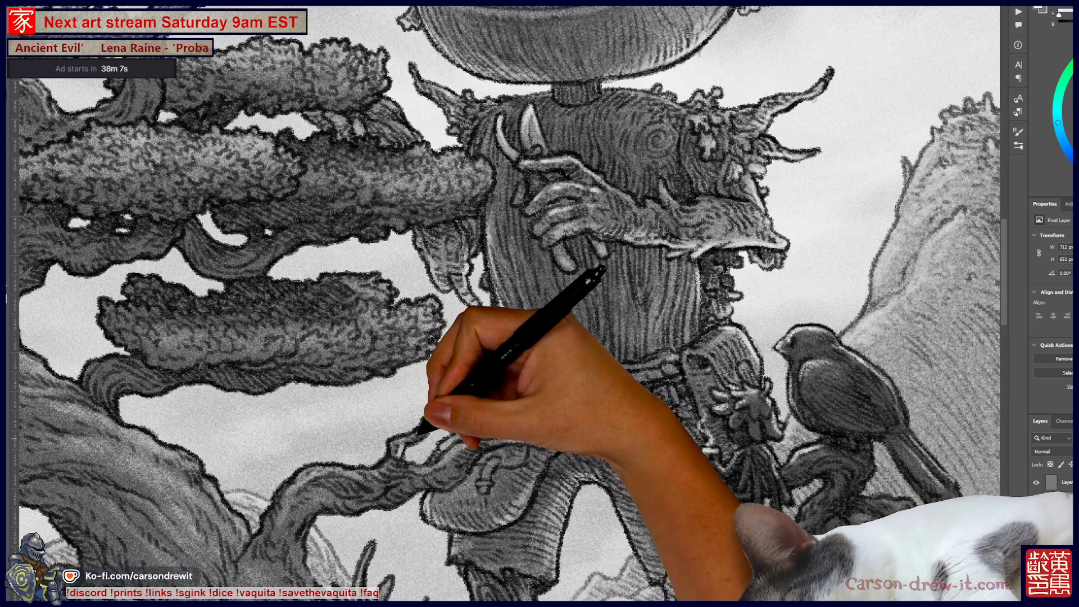
mouse_move(505, 281)
left_mouse_down()
mouse_move(641, 292)
mouse_move(668, 354)
left_mouse_up()
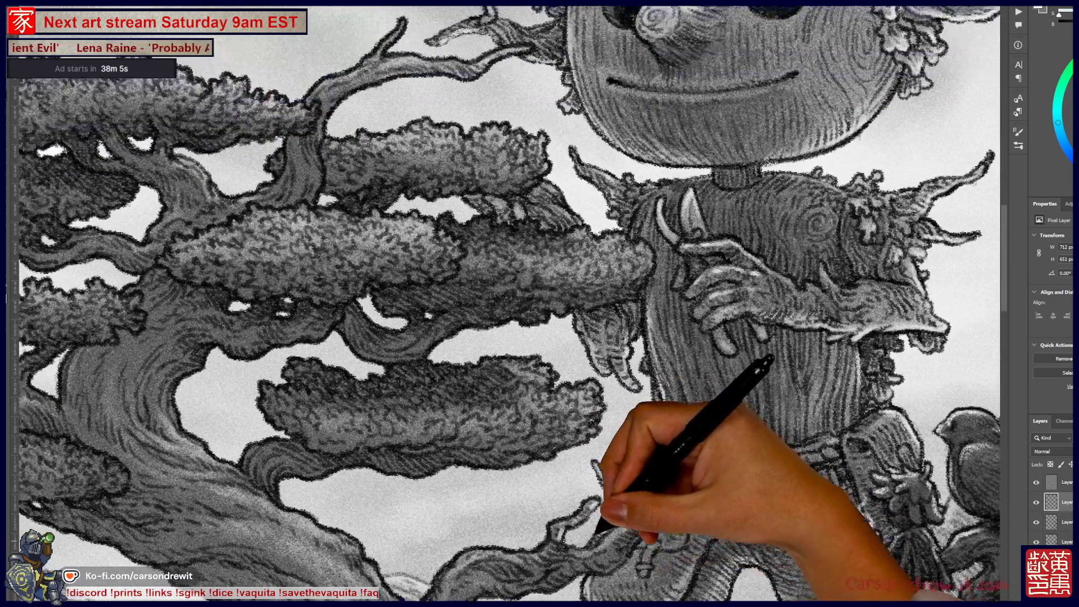
key("ctrl+minus")
key("ctrl+minus")
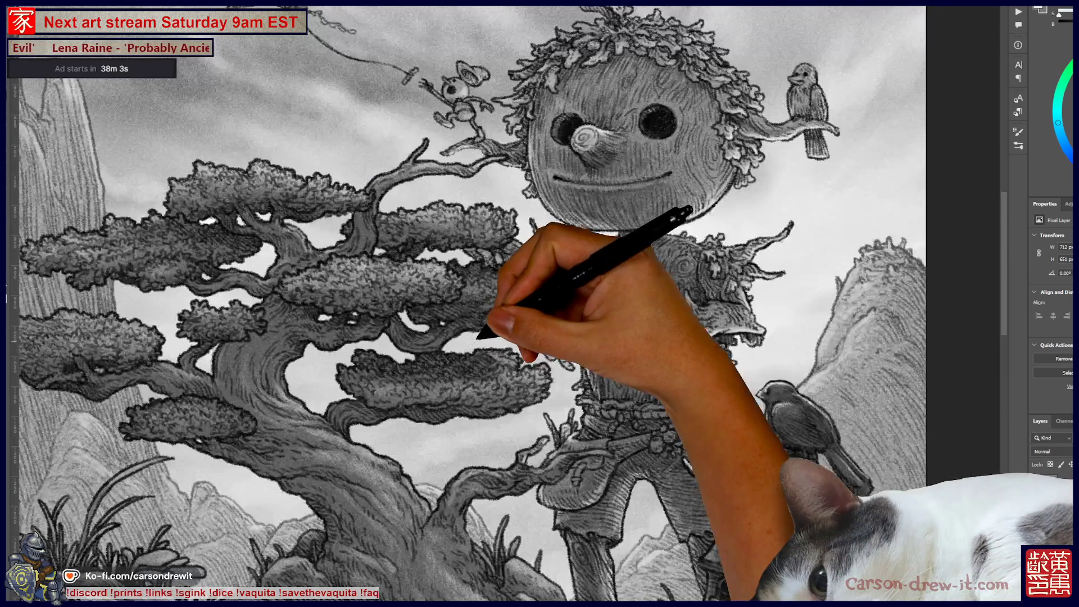
key("ctrl+plus")
key("ctrl+plus")
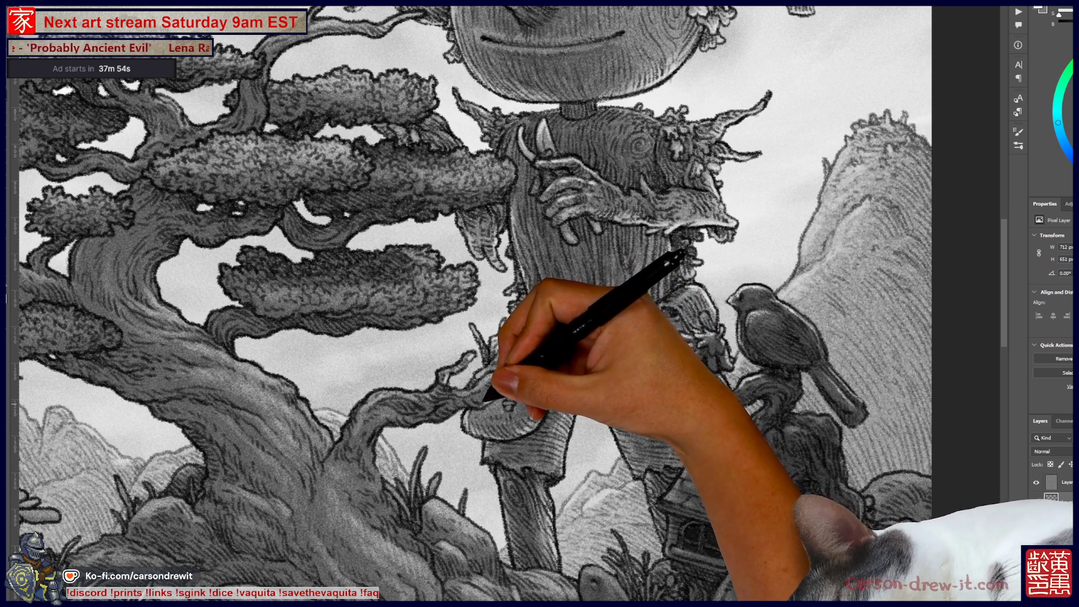
left_click_drag(444, 413, 483, 449)
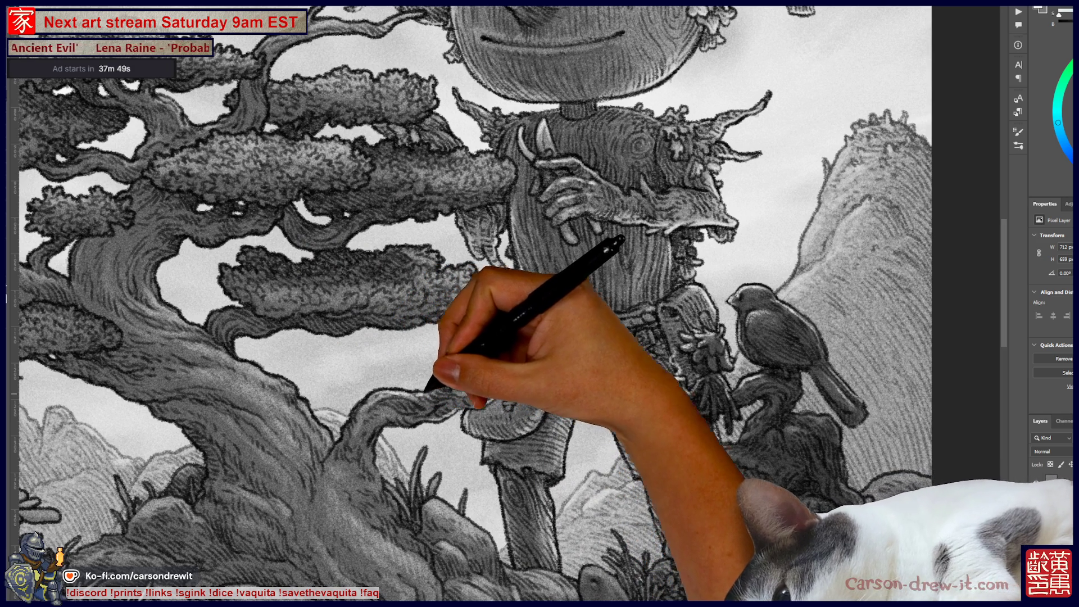
Add graphite strokes along the bonsai branch and shading near the scarecrow's belt
scroll(506, 304, "up", 5)
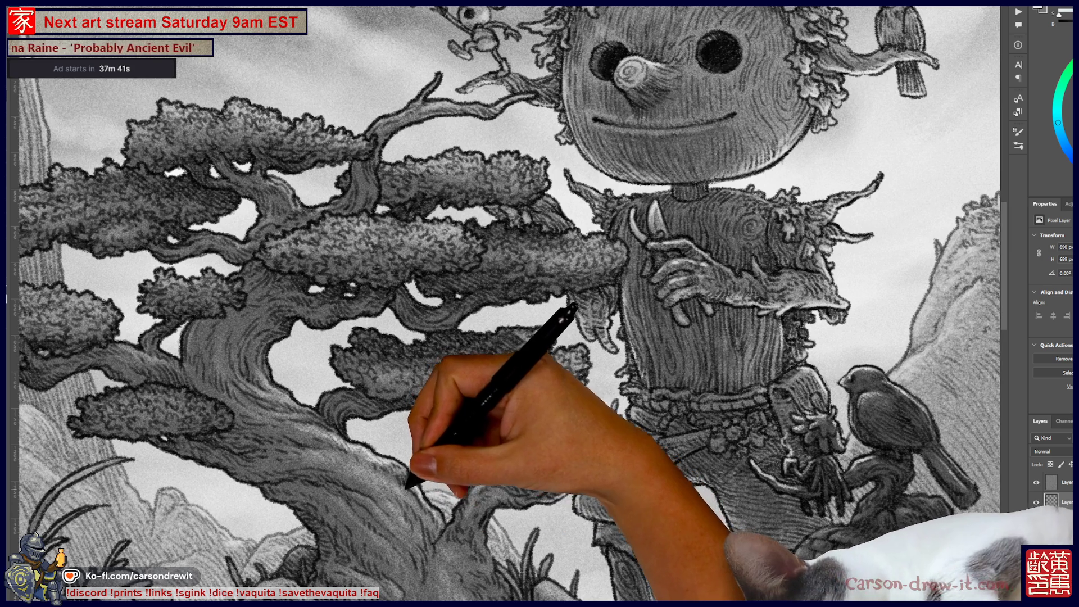
left_click_drag(506, 304, 478, 180)
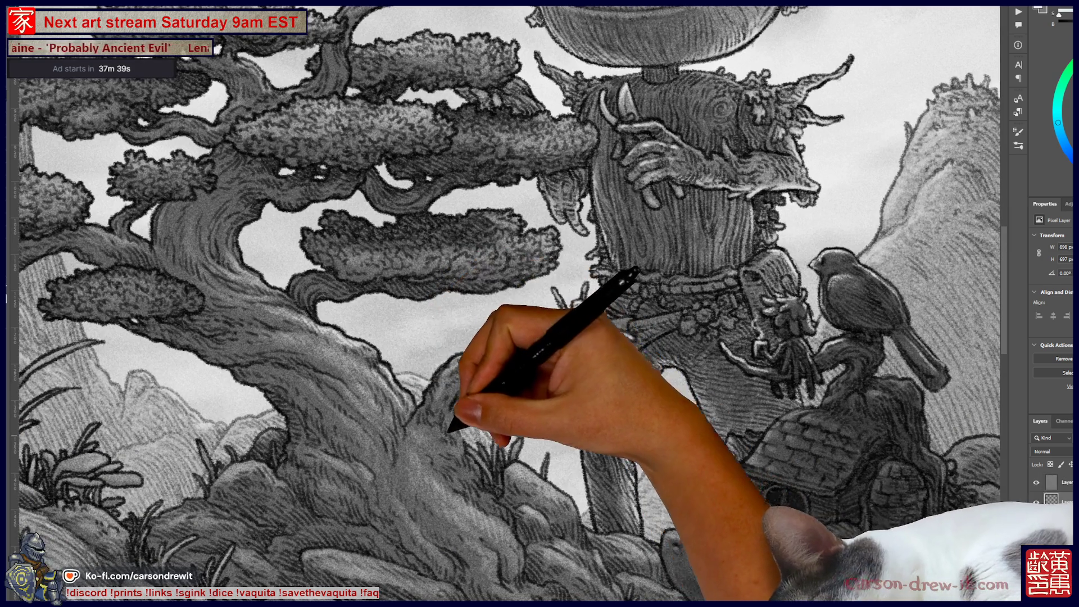
mouse_move(458, 438)
left_mouse_down()
mouse_move(453, 446)
mouse_move(482, 458)
mouse_move(490, 450)
left_mouse_up()
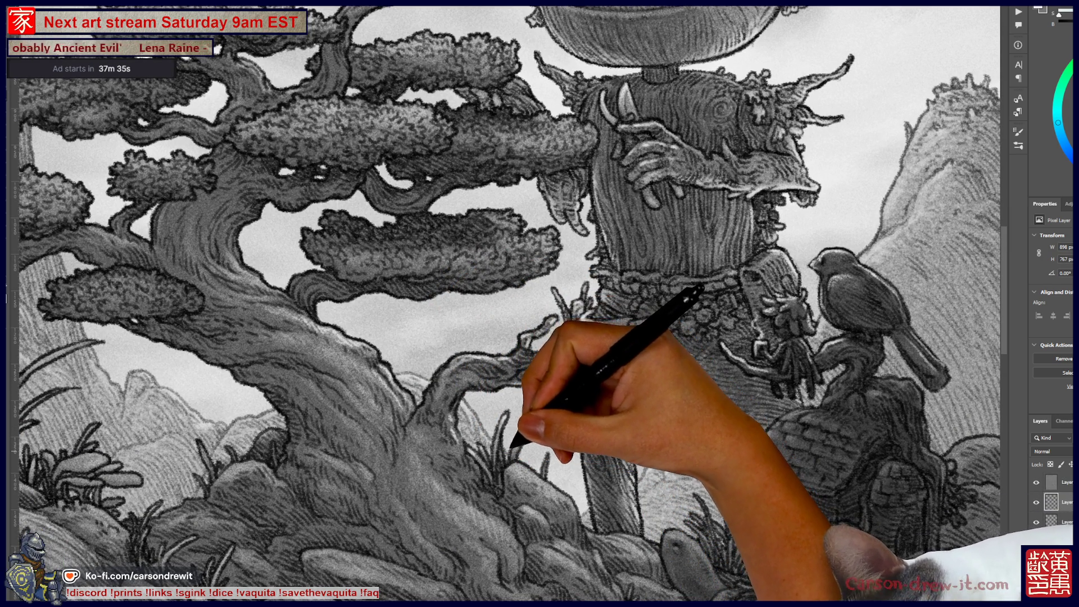
left_click_drag(525, 466, 546, 481)
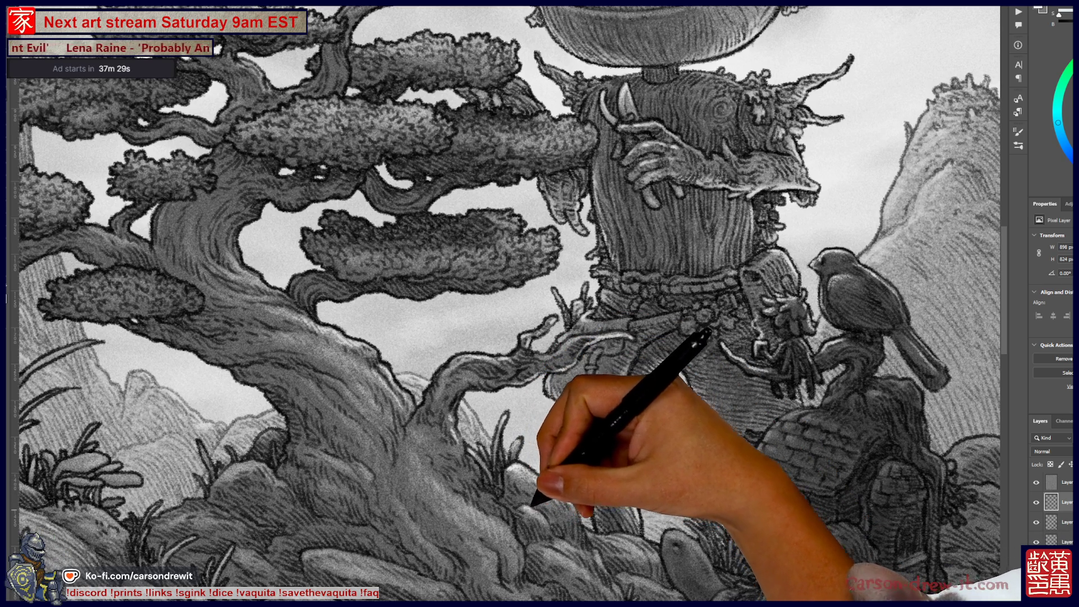
key("ctrl+plus")
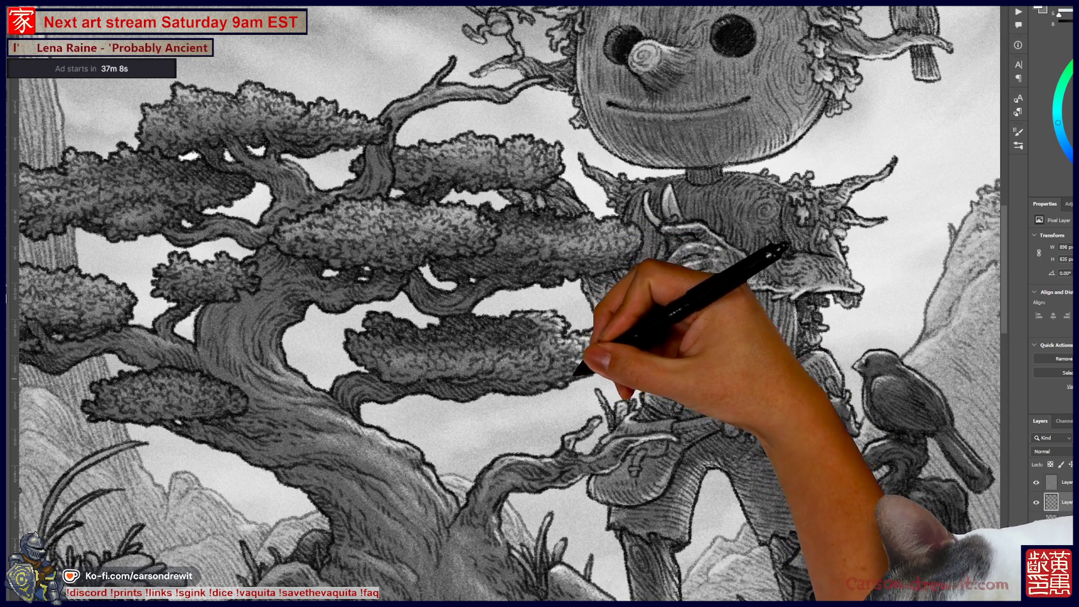
Scroll up to show the scarecrow's head, the kite-flying mouse and the perched bird
scroll(505, 304, "up", 3)
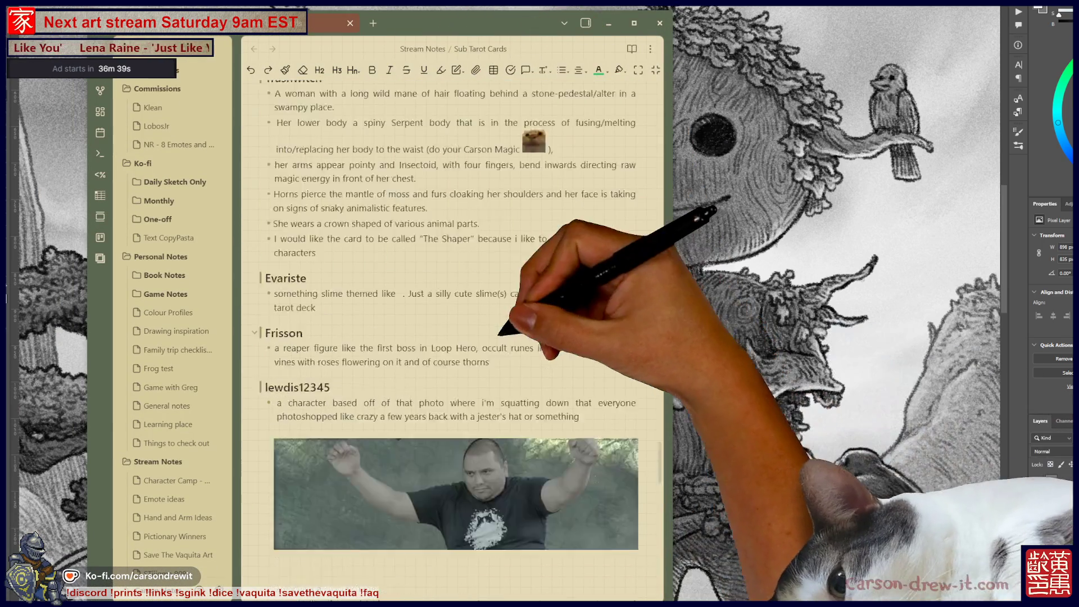
Go to the end of the Sub Tarot Cards note and begin new #### subscriber headings
scroll(452, 281, "down", 20)
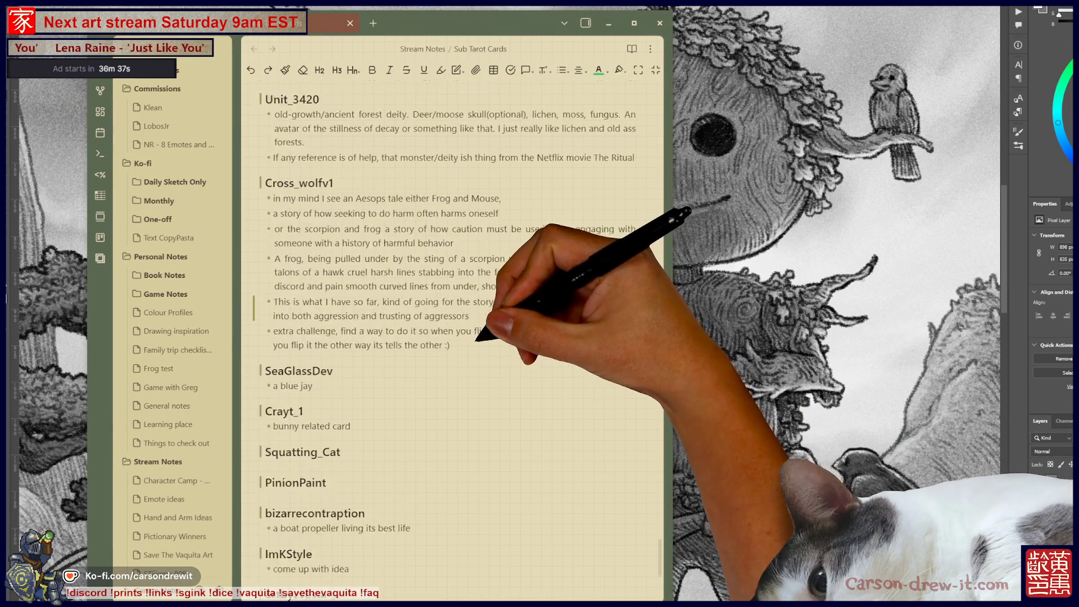
scroll(453, 281, "up", 4)
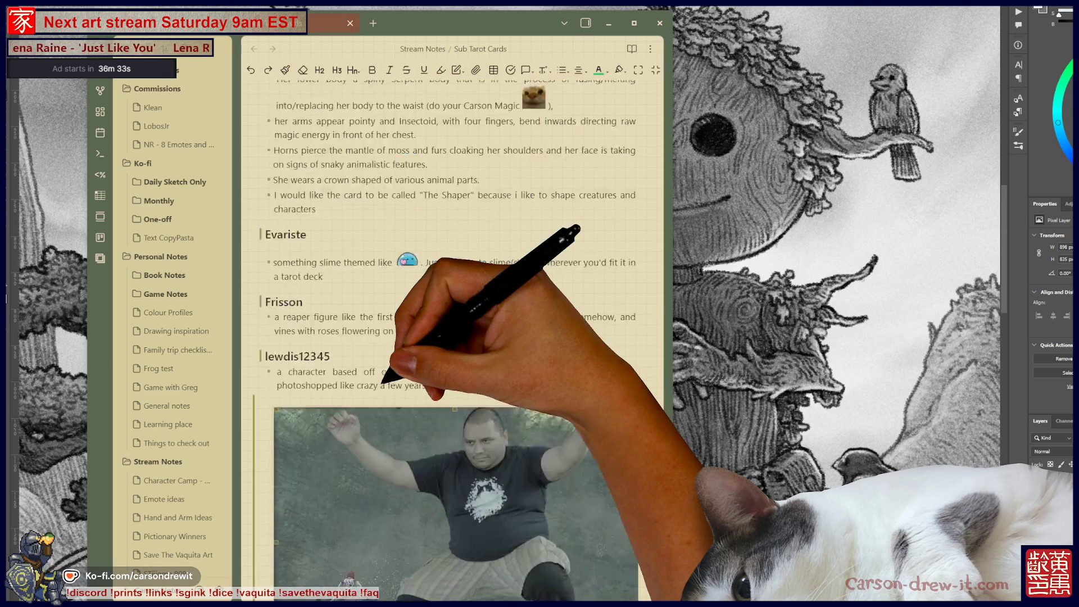
scroll(452, 281, "down", 5)
scroll(452, 281, "up", 10)
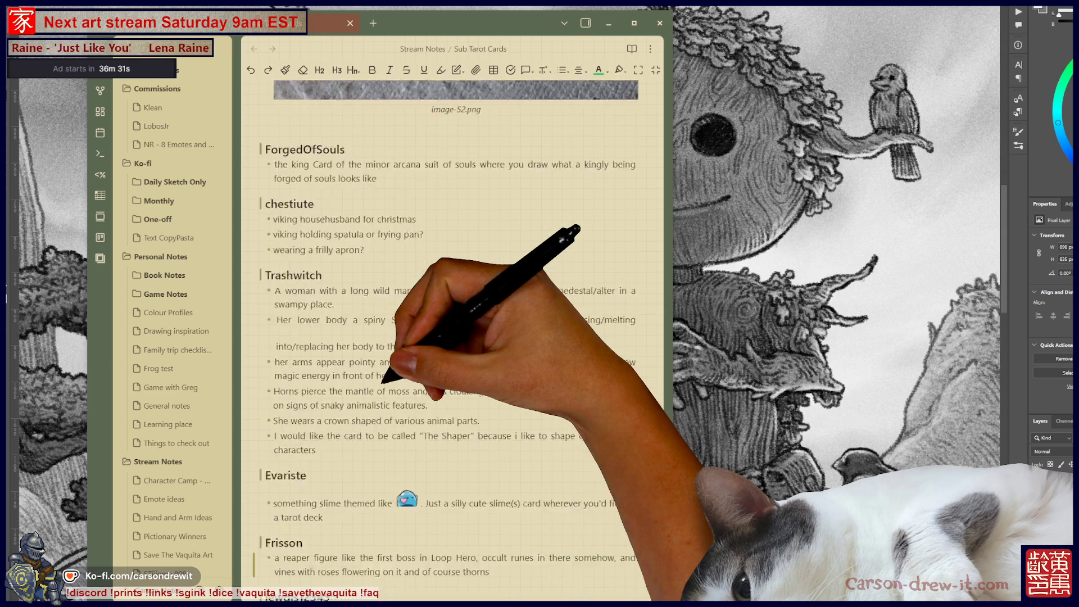
scroll(453, 281, "up", 20)
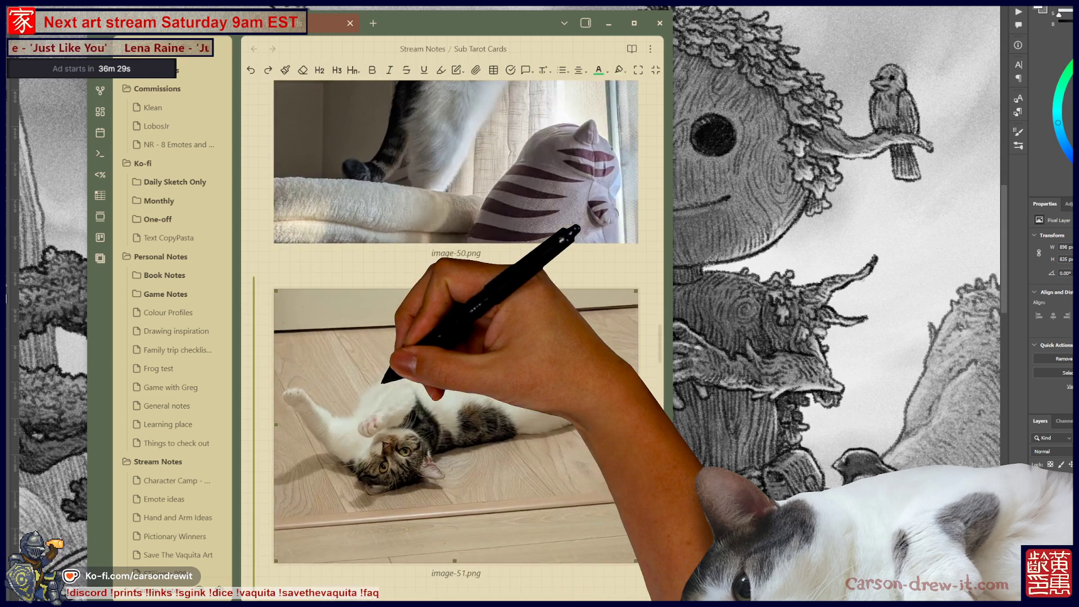
scroll(452, 281, "up", 20)
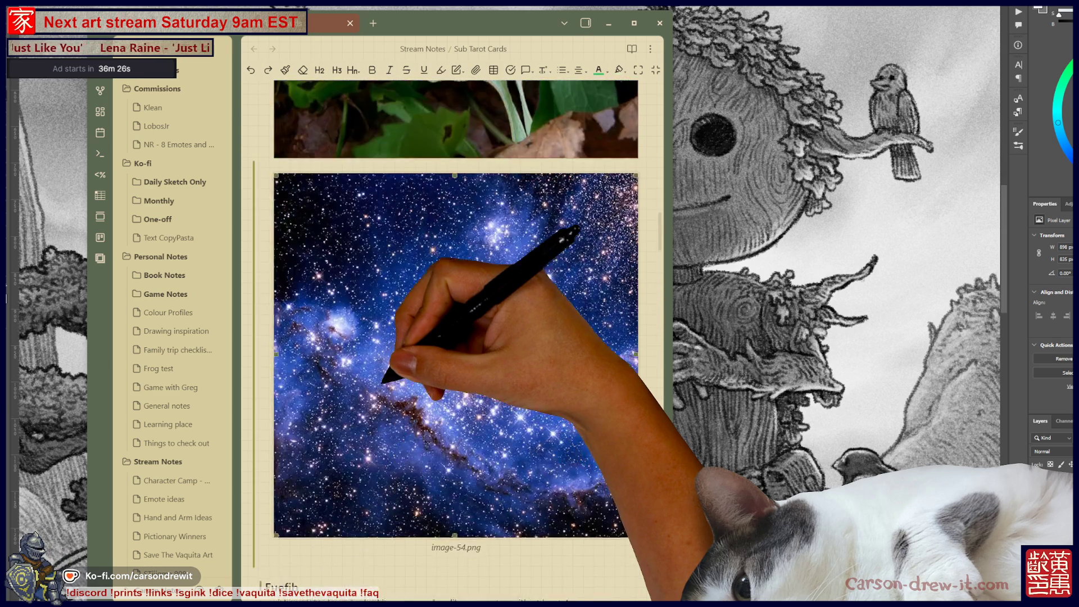
scroll(452, 281, "up", 20)
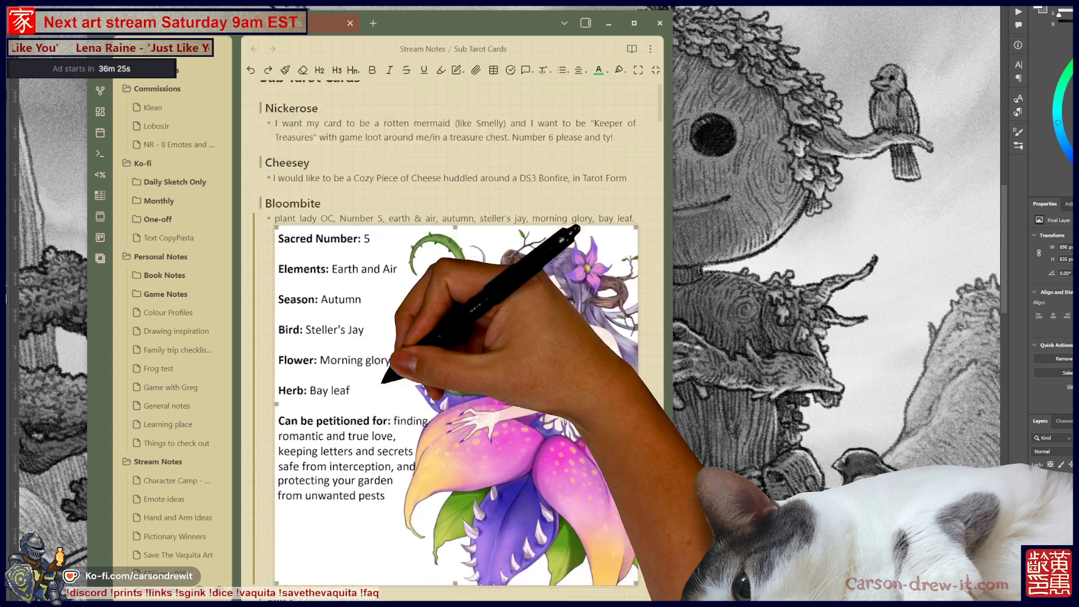
scroll(453, 337, "down", 20)
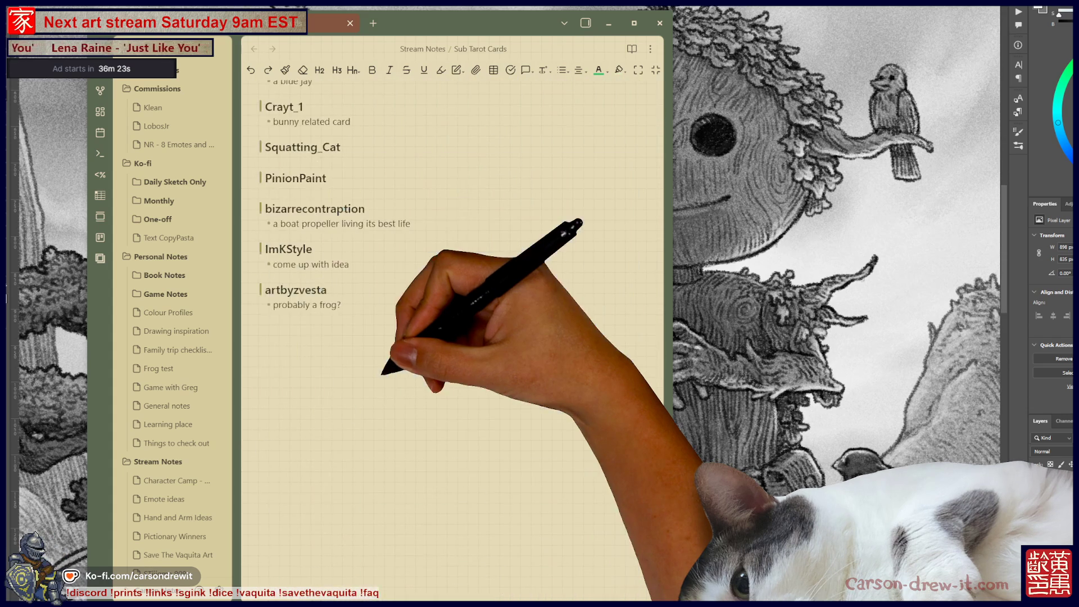
left_click(392, 308)
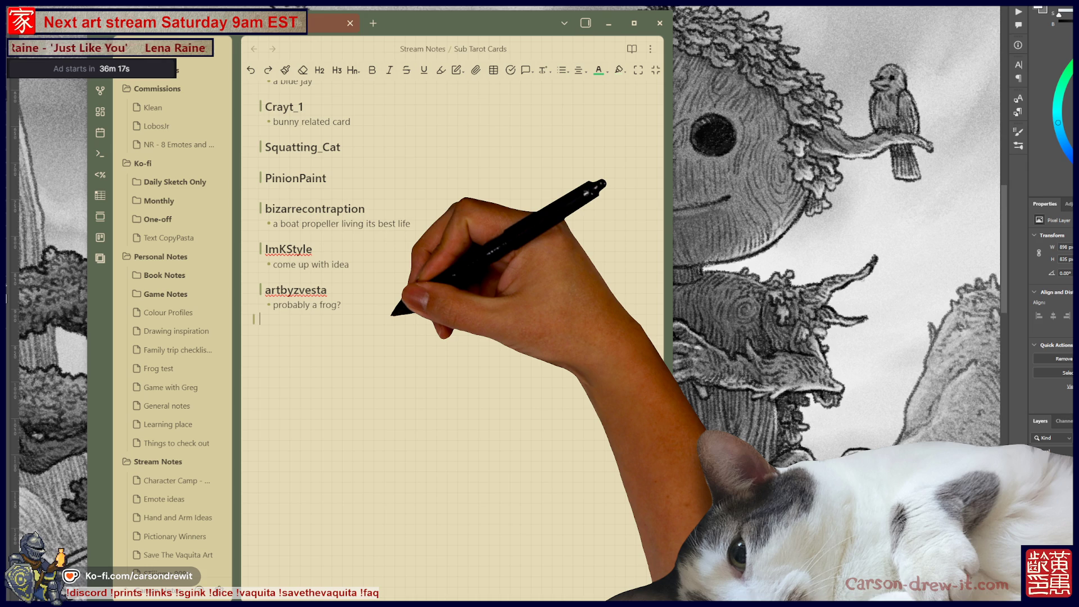
type("##")
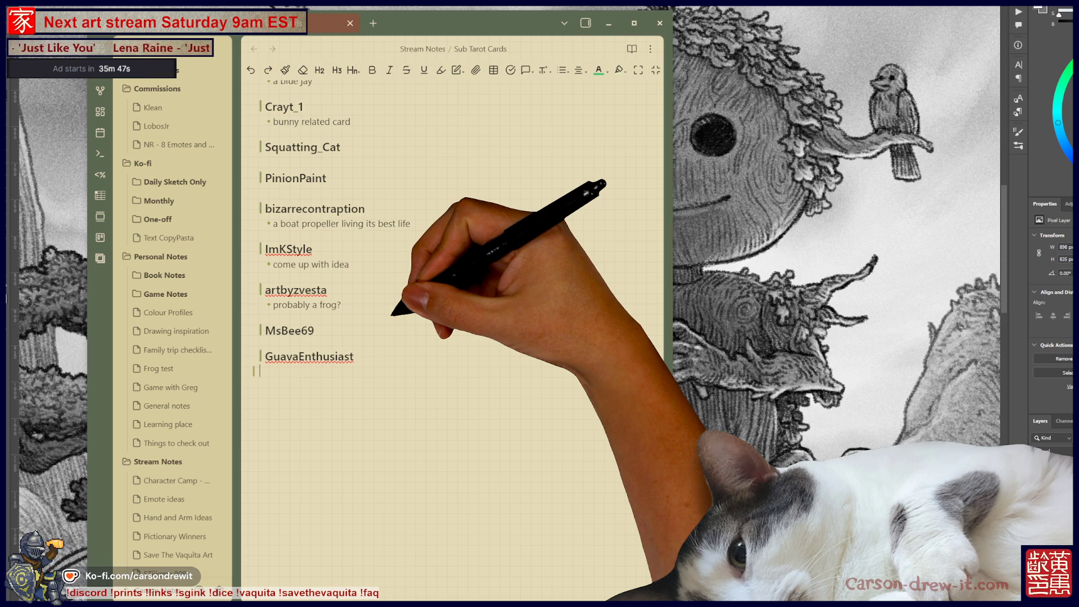
Add the bullet 'something b69 related' under the first new heading and start one under the second
key("BackSpace")
key("Up")
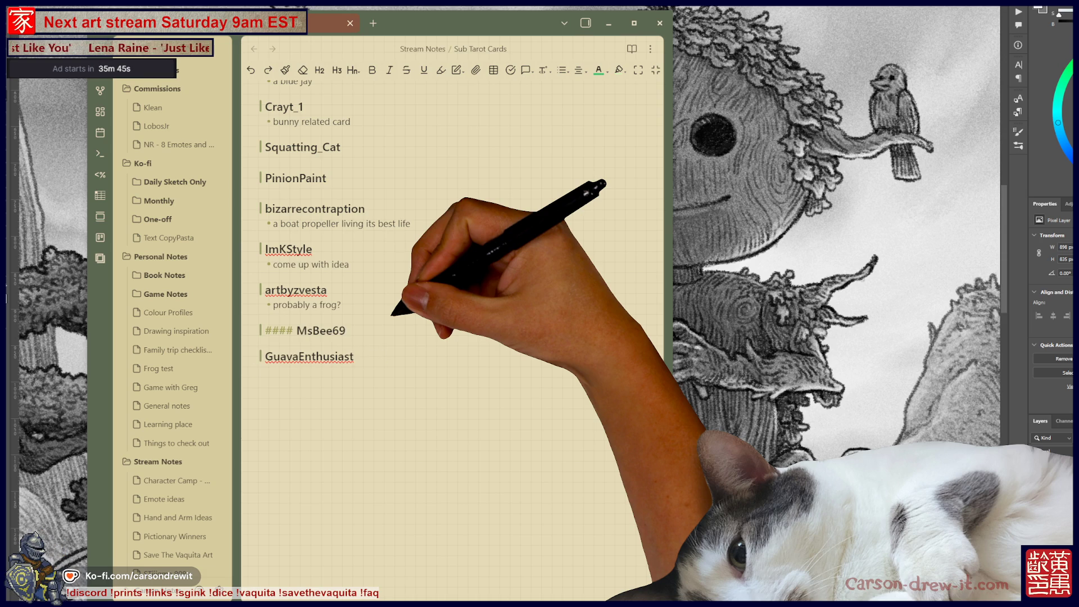
key("Return")
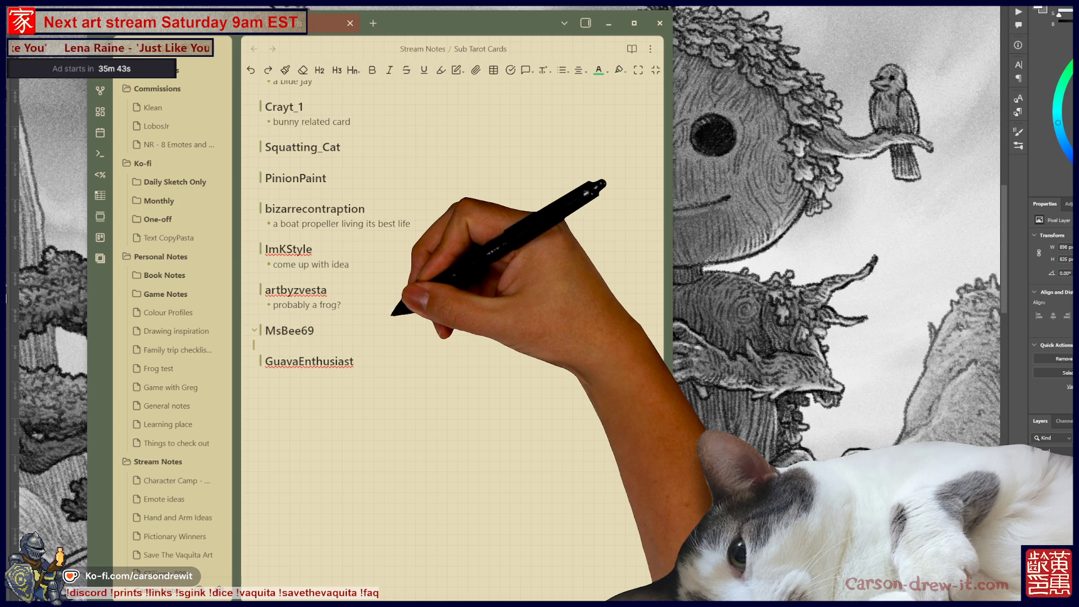
type("- ")
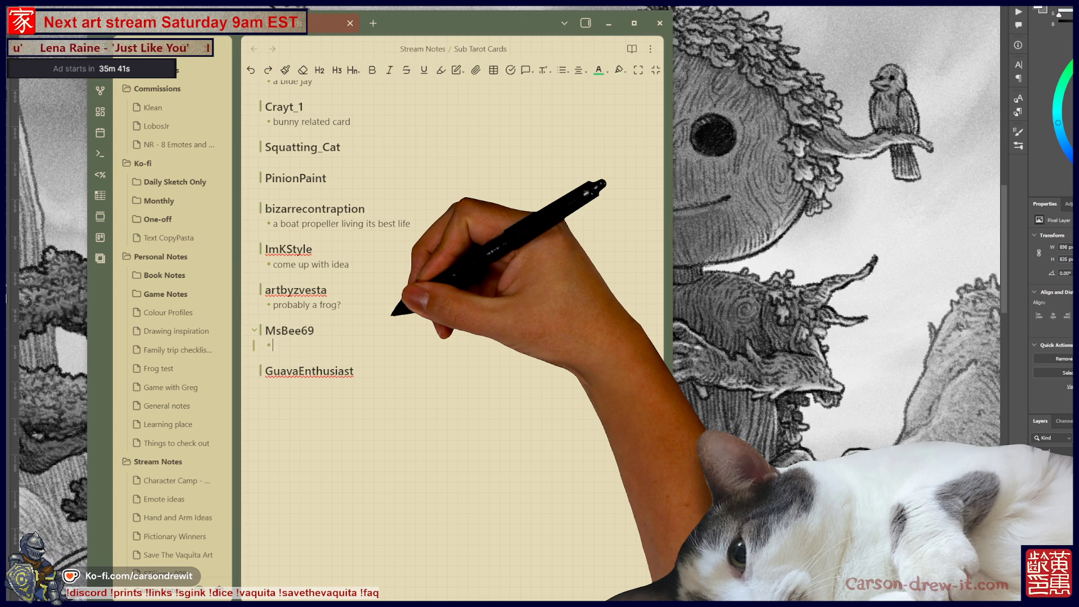
type("something bee and or")
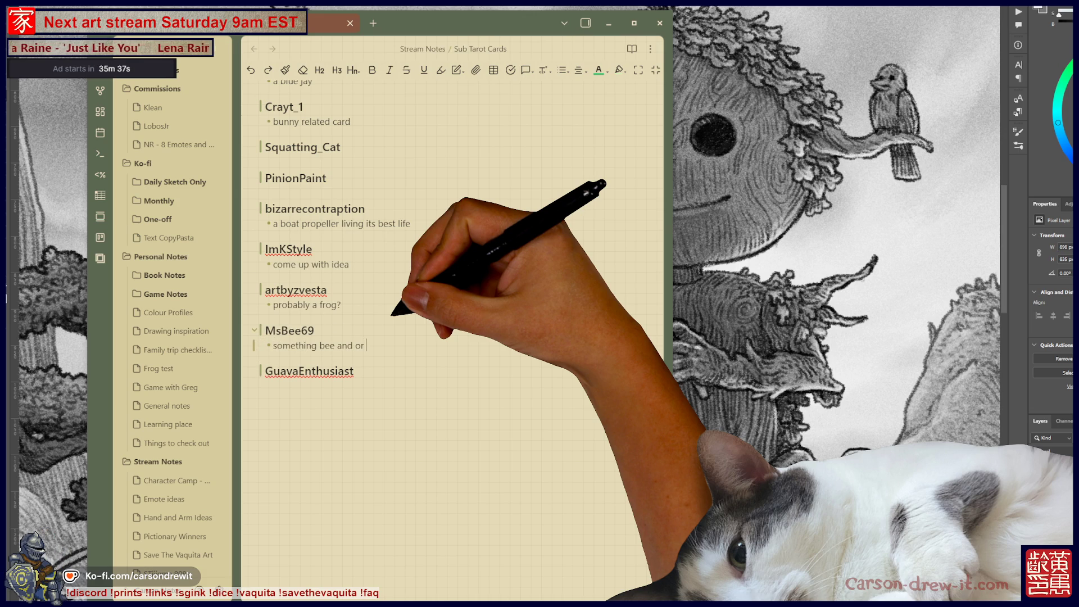
type("69 related??")
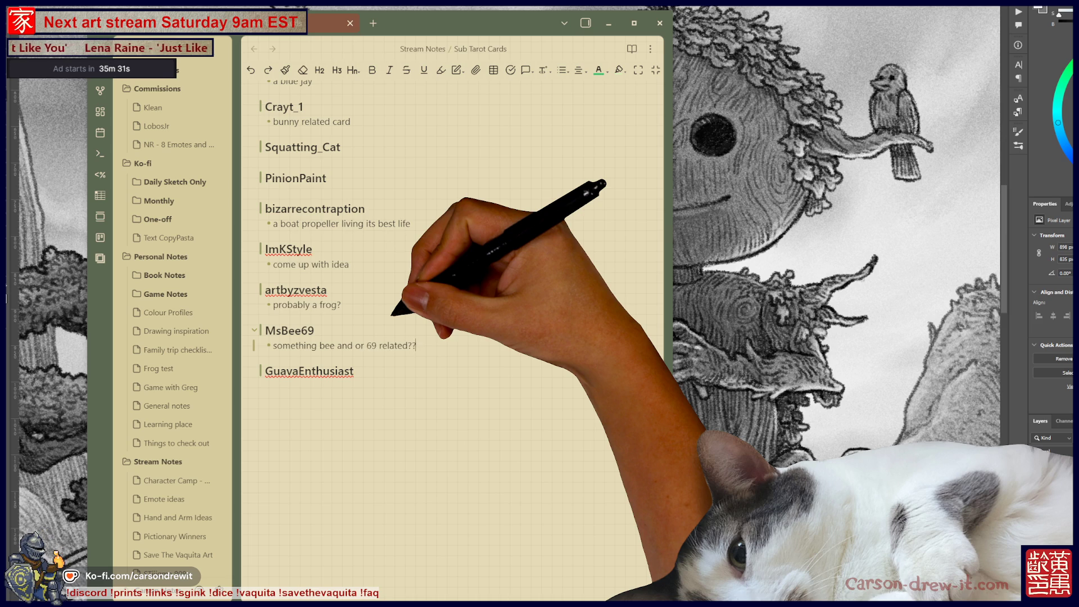
key("Return")
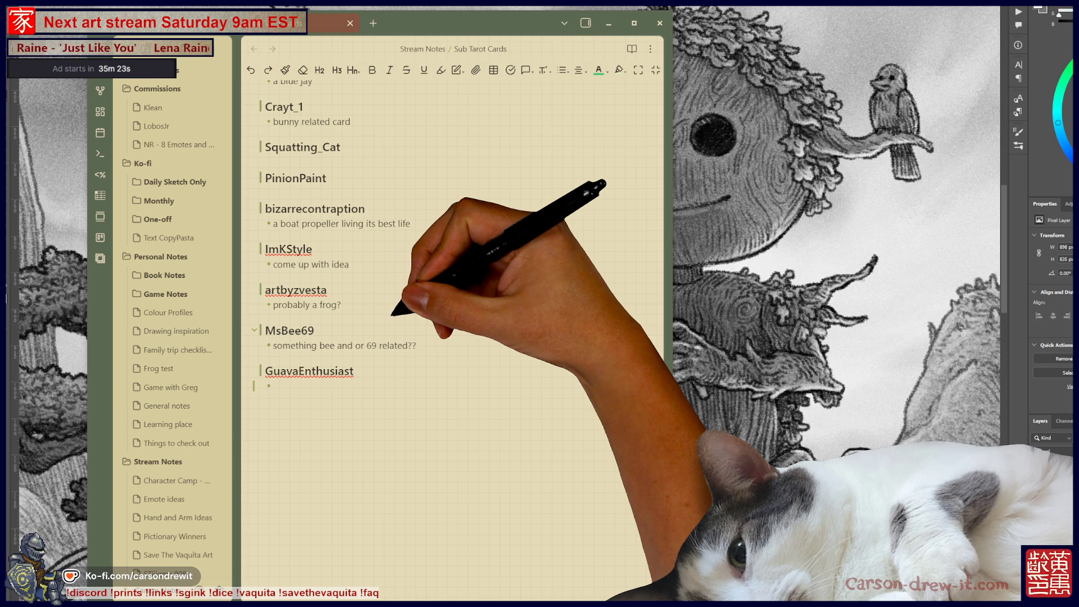
Type the guava-praising tarot request, fixing typos and the viewer name's spelling, then return to Photoshop
type("A tre")
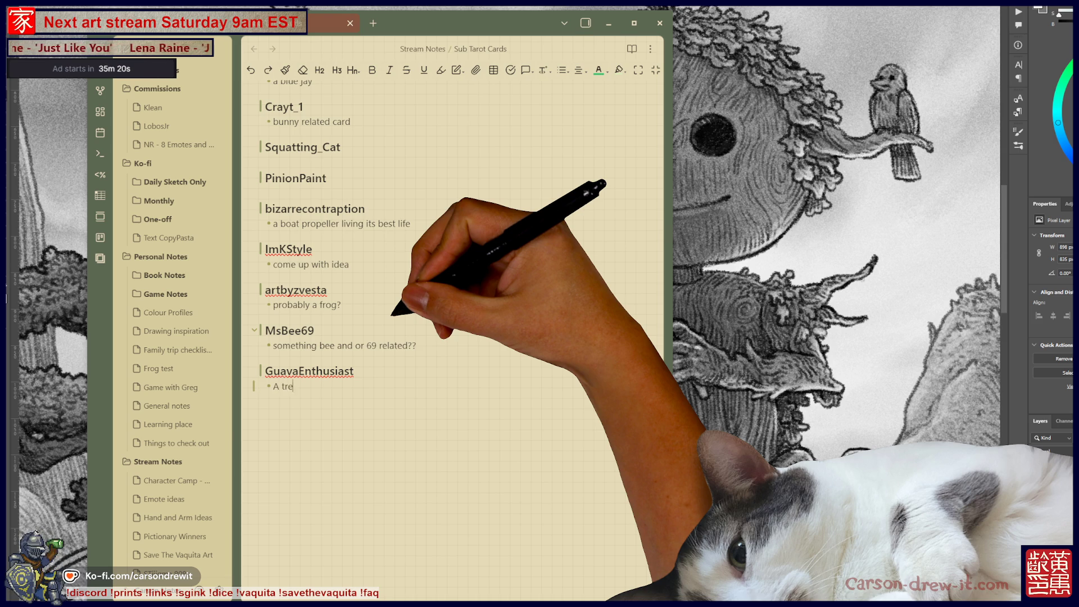
type("ing d")
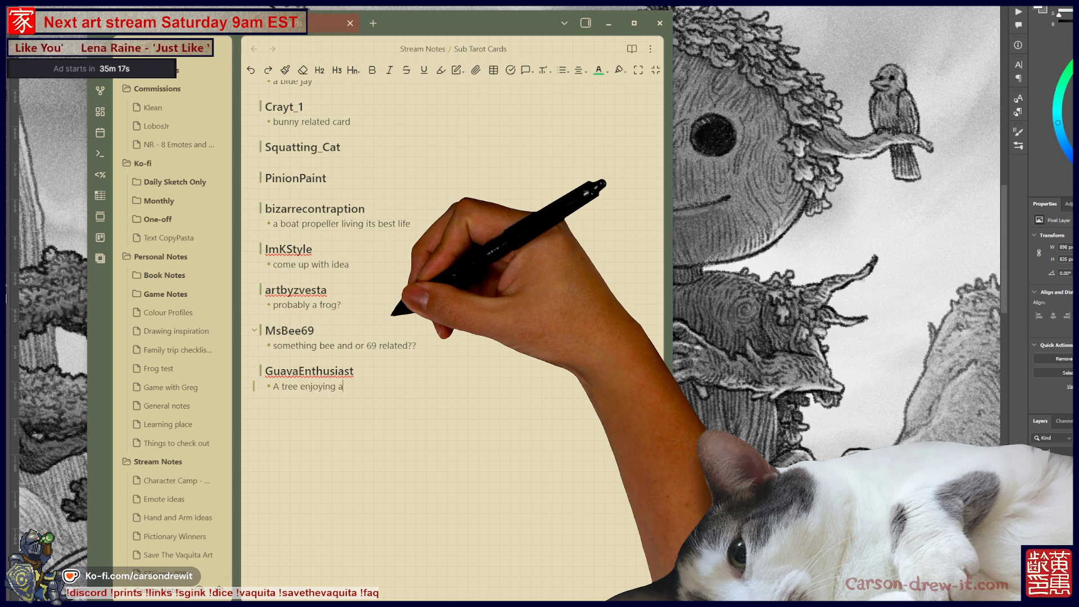
type("Guava drink becaus")
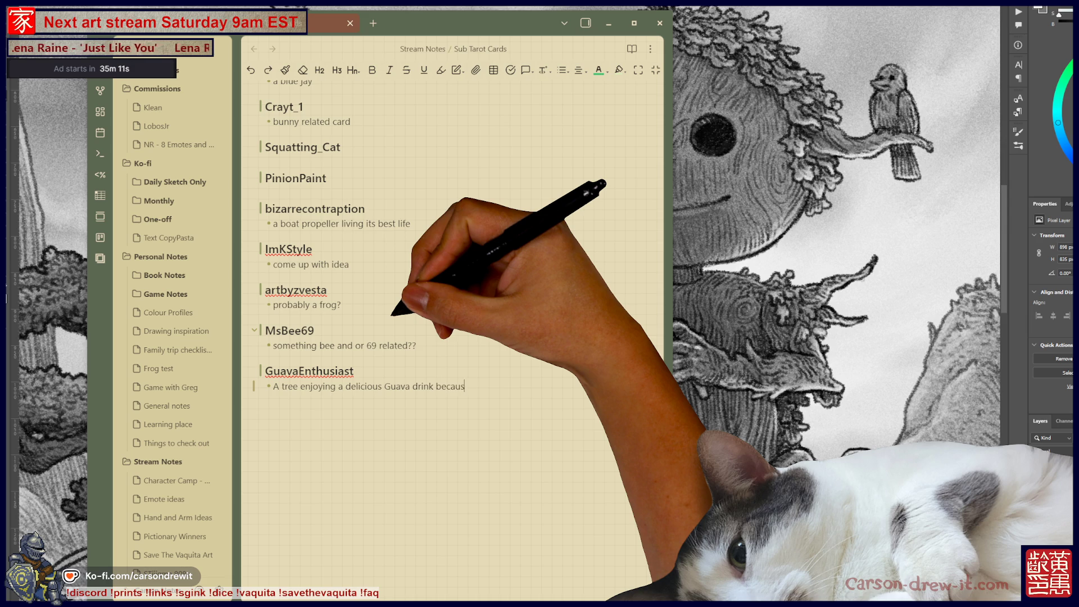
type("e it is the best")
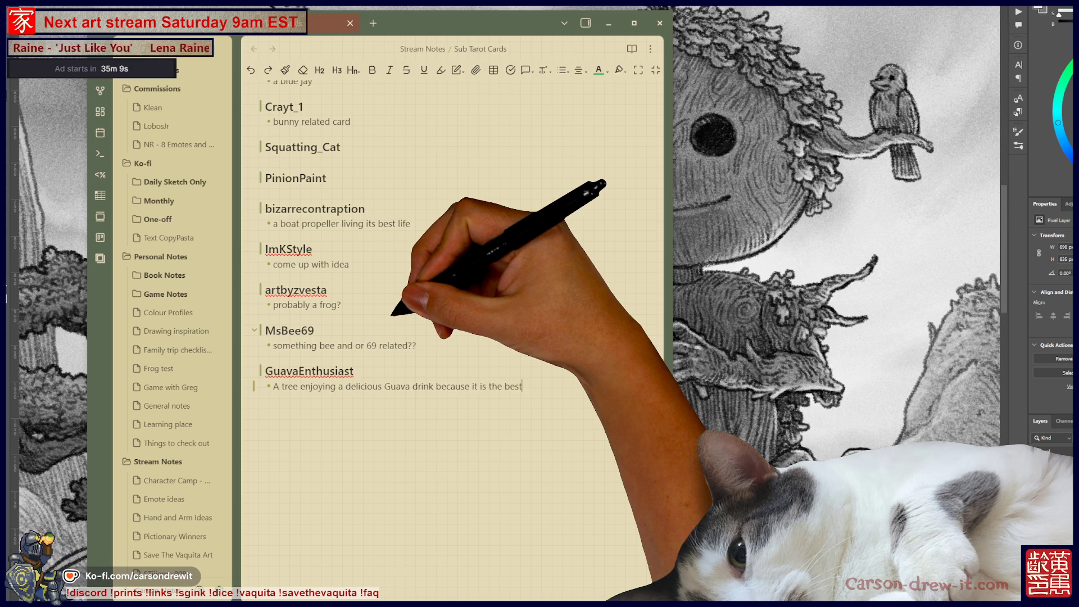
type(" and tastes")
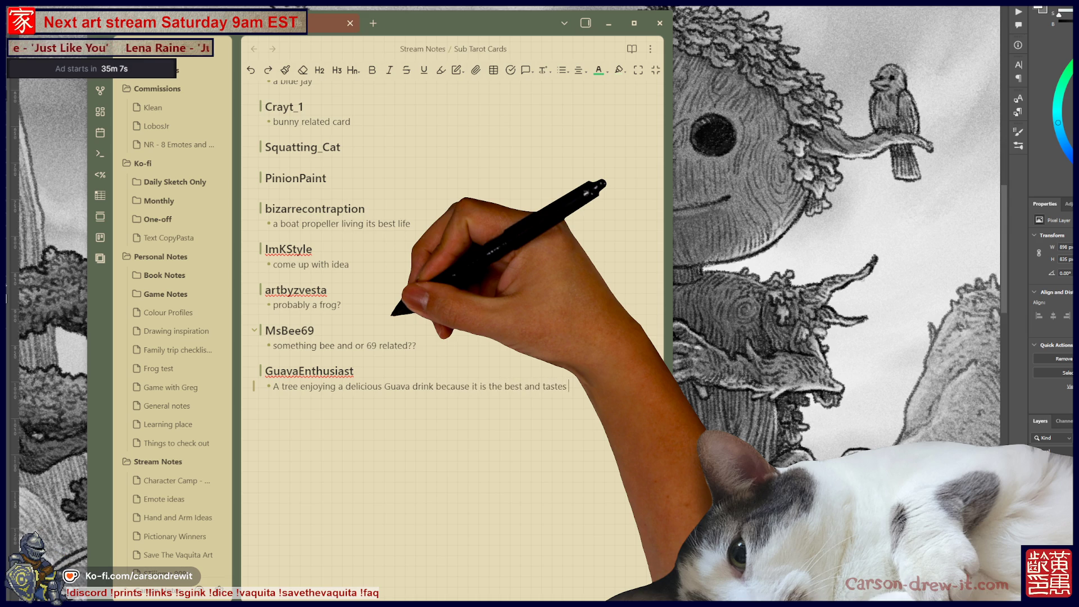
type("r")
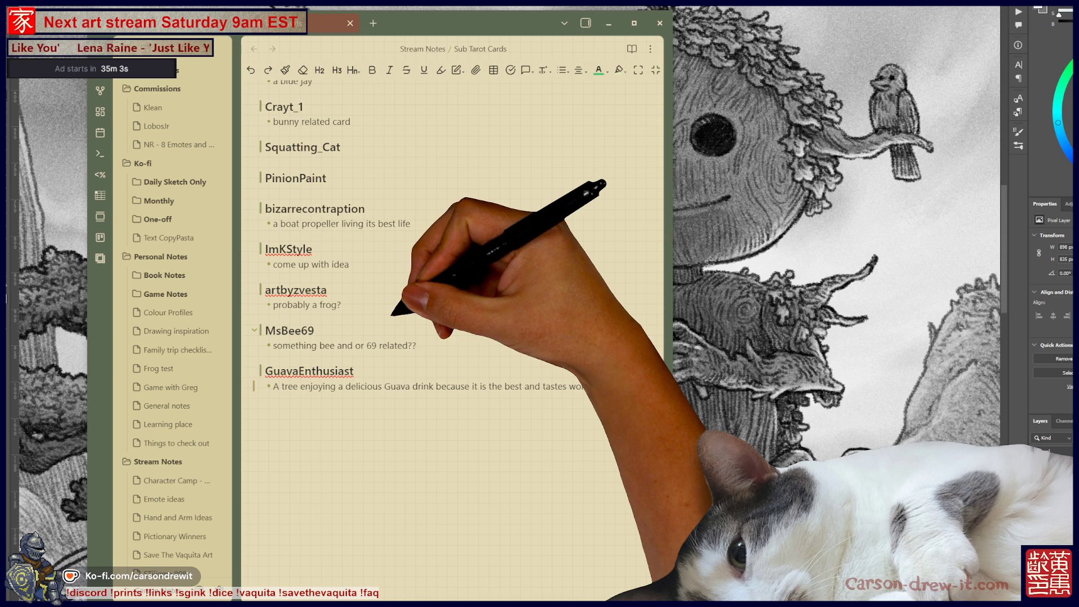
type("is amazing everyo")
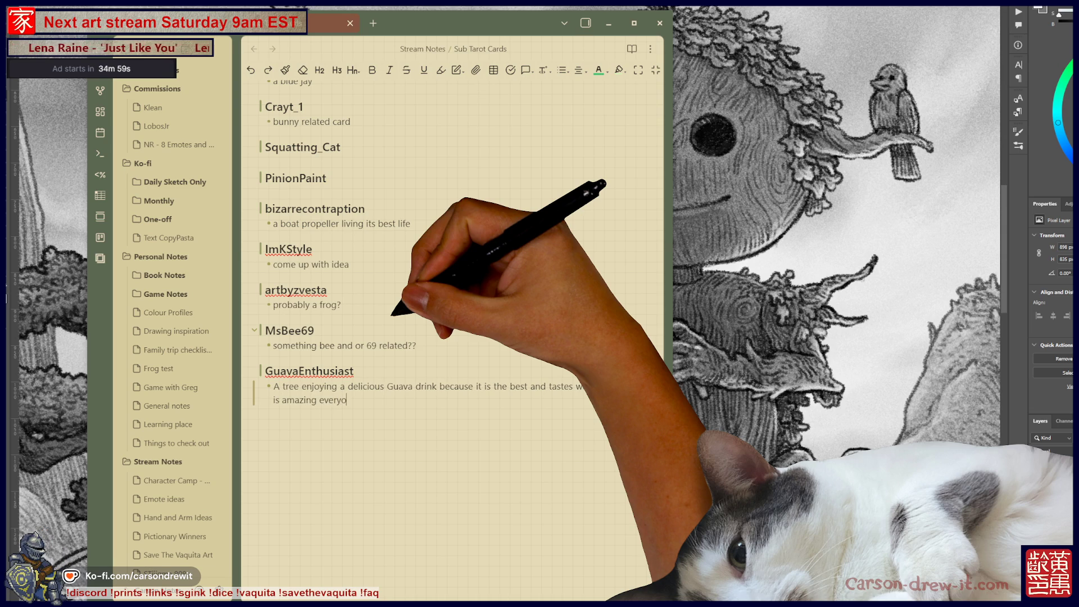
type(" love Guavas the f")
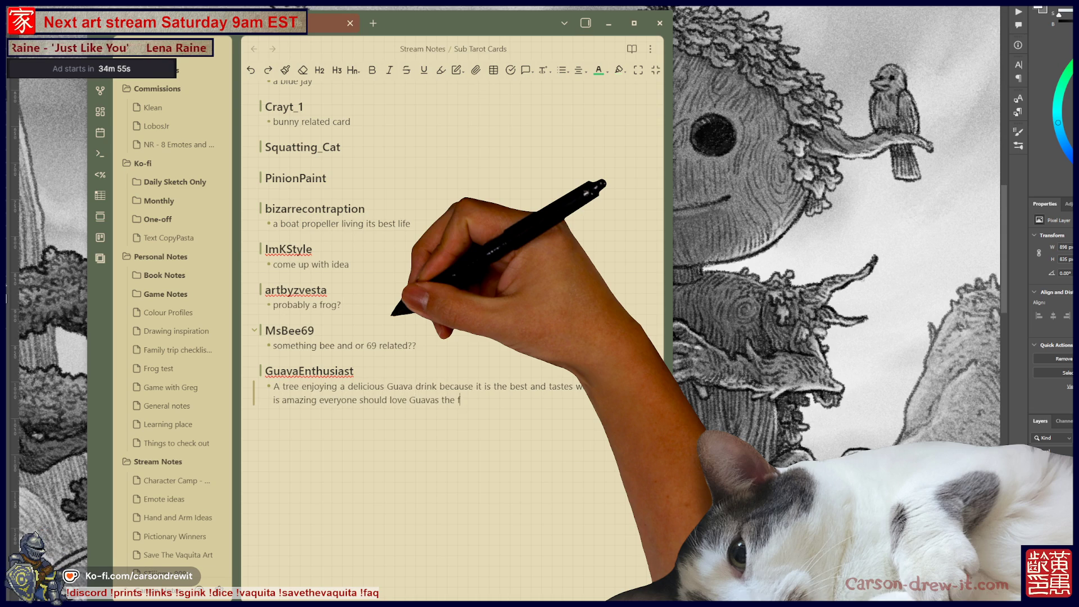
type("ruit and have")
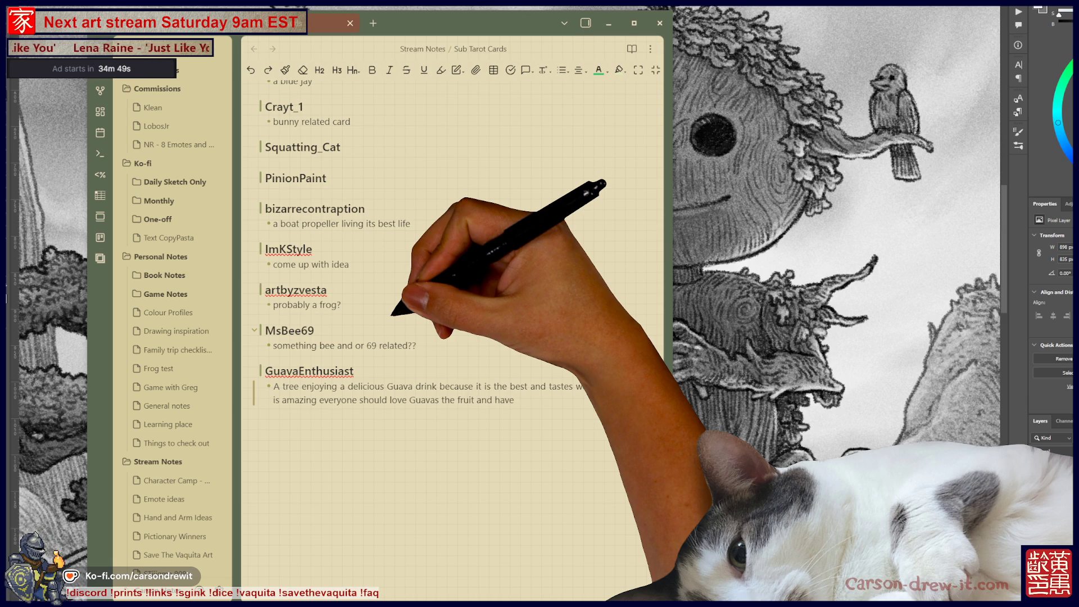
type("a")
type("ava ")
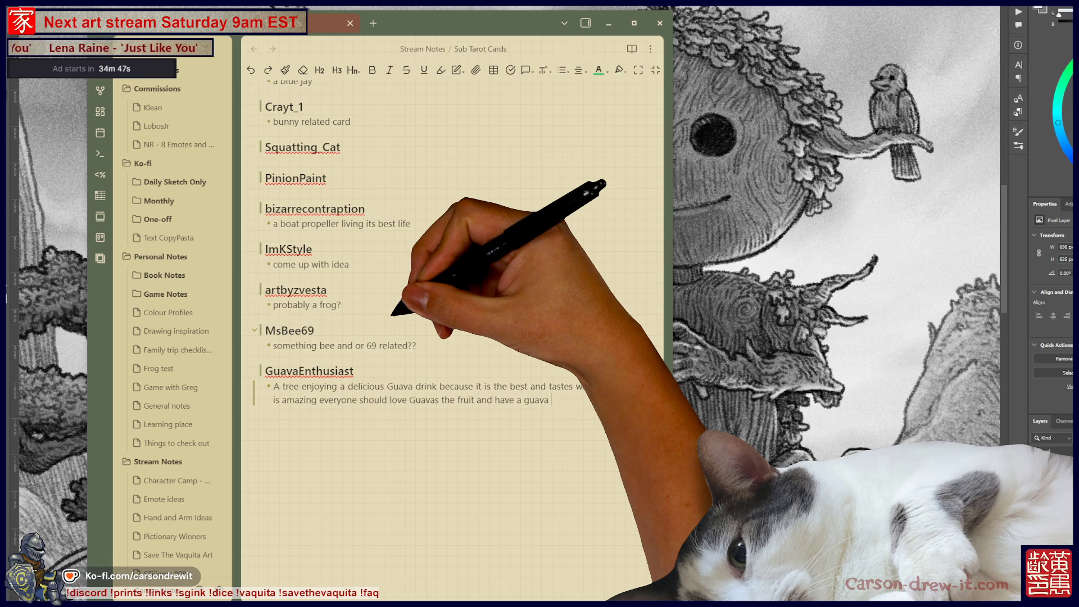
type(" day")
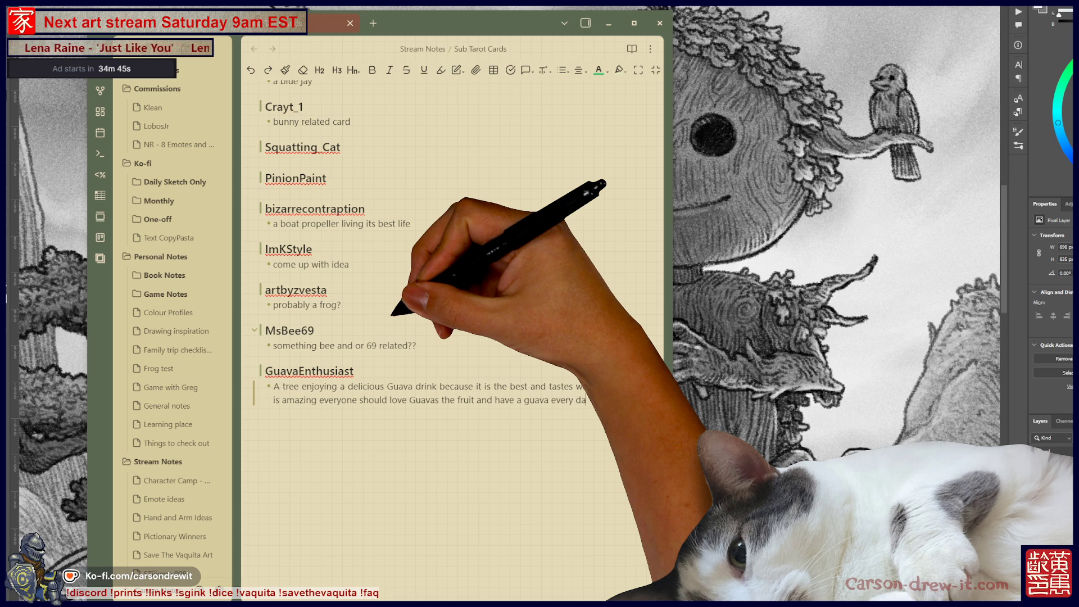
key("BackSpace")
key("BackSpace")
key("BackSpace")
type("week")
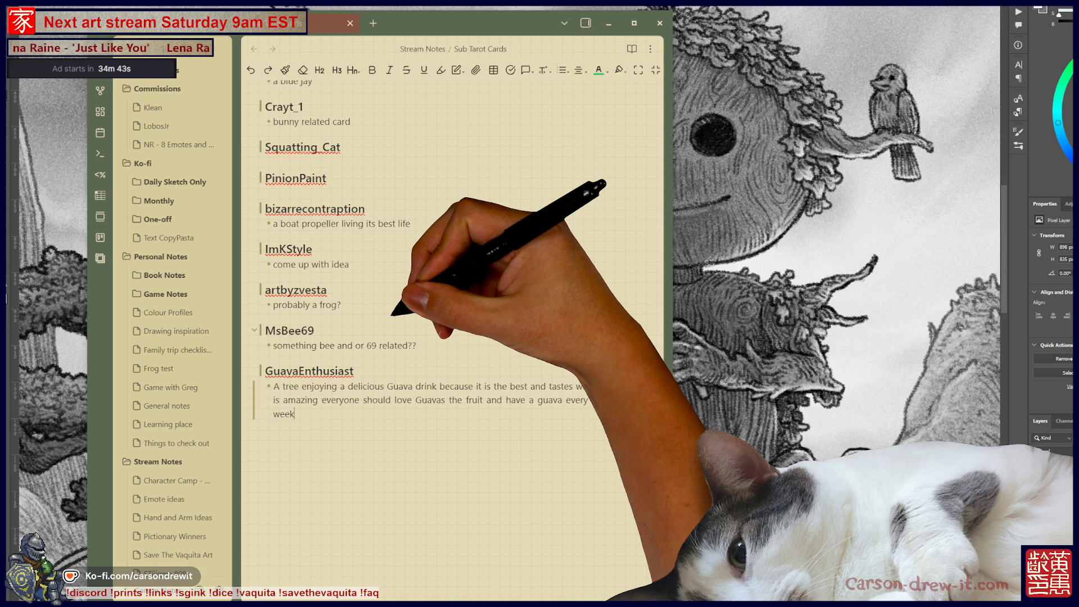
type(" becaus")
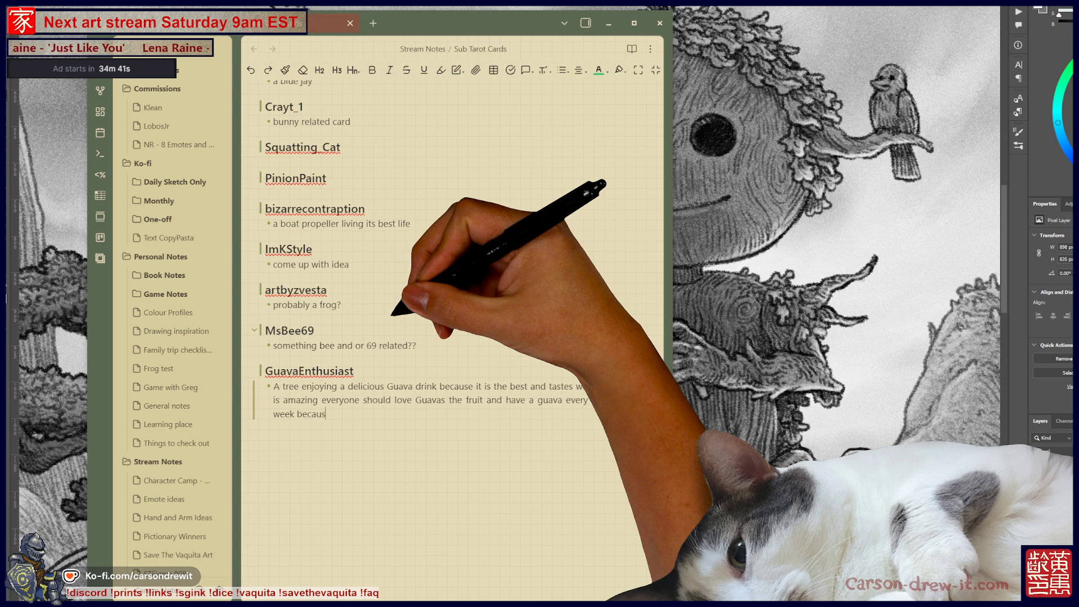
type("e they are so g")
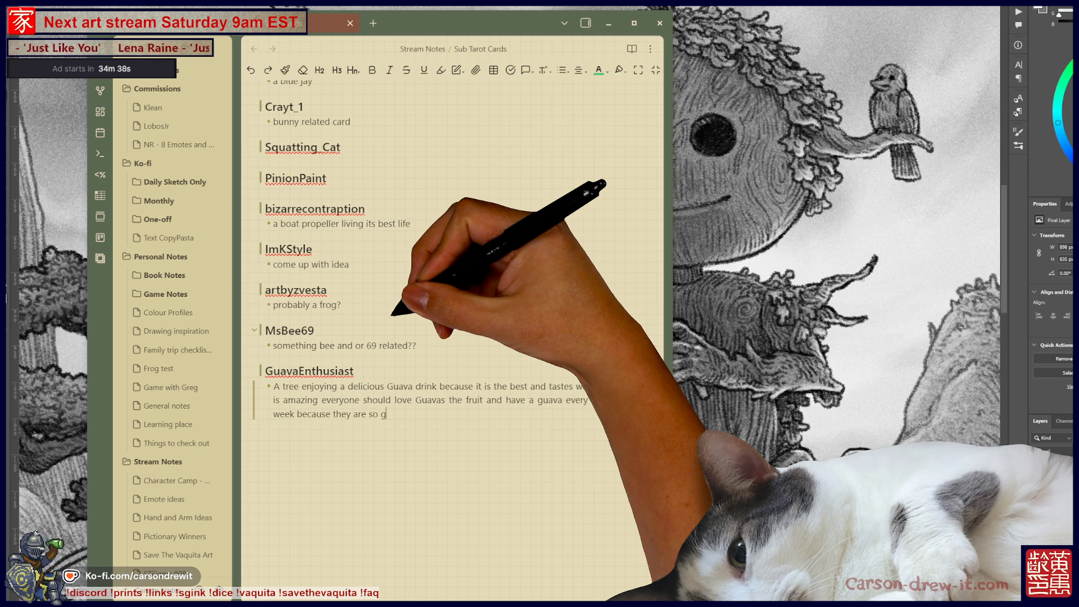
type("ood and so delicious,")
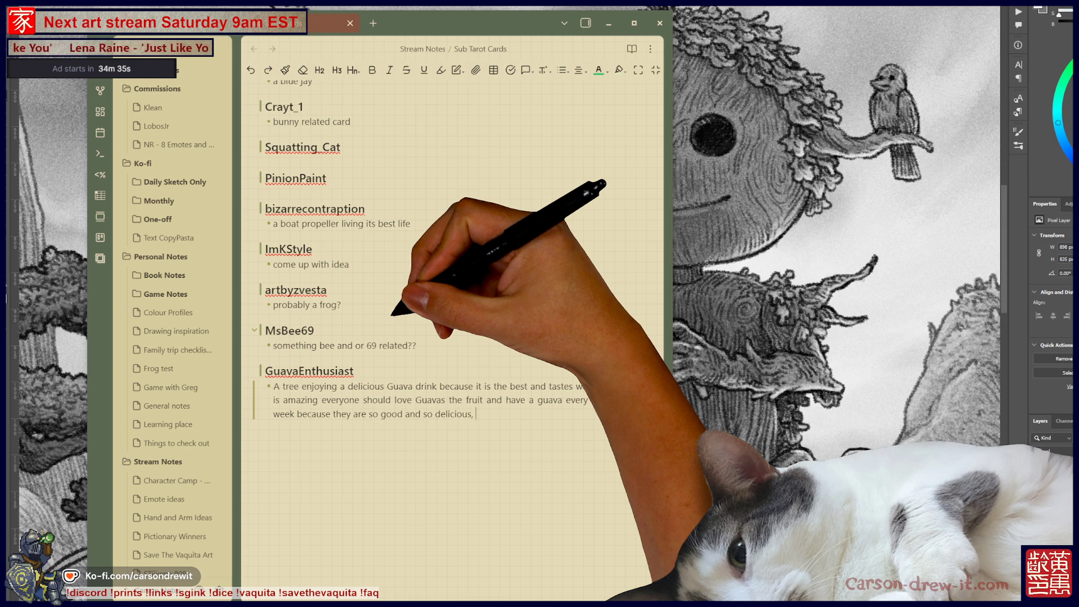
type(" because GuavaEnthusa")
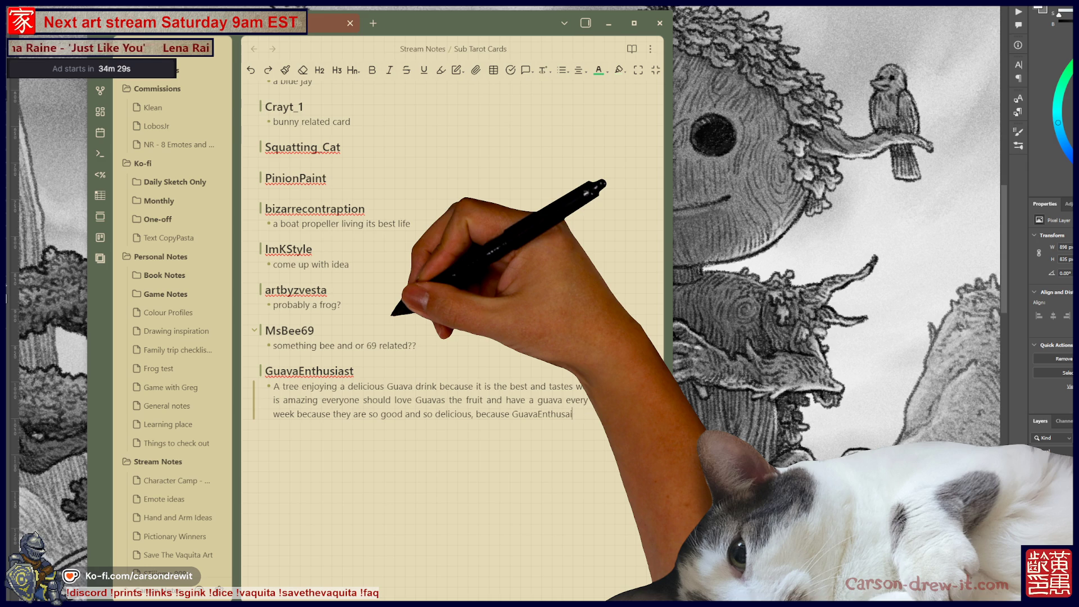
key("BackSpace")
type("iast s")
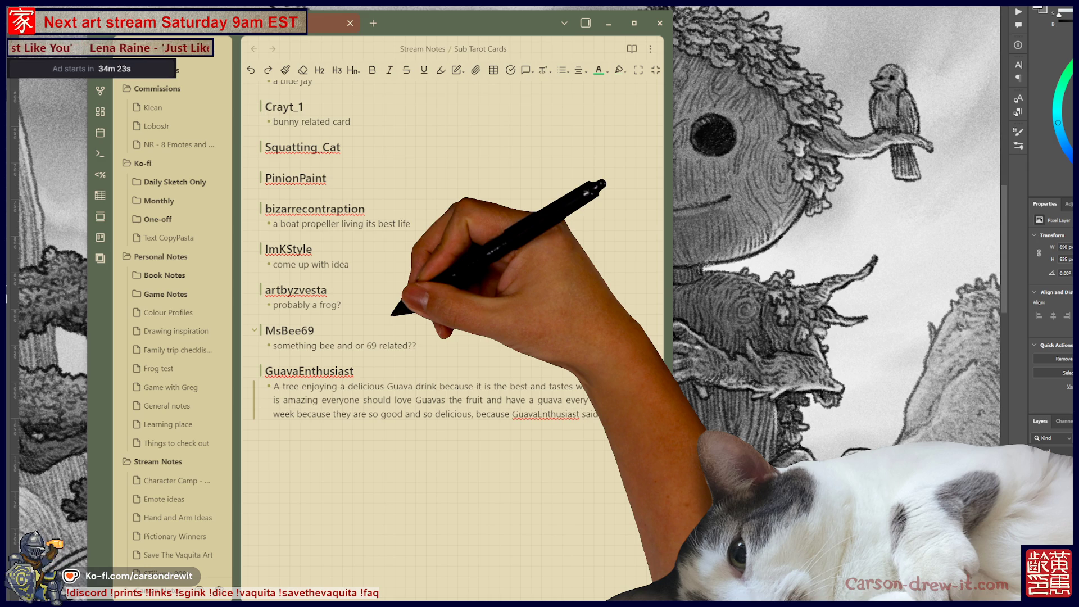
type("is a fact.")
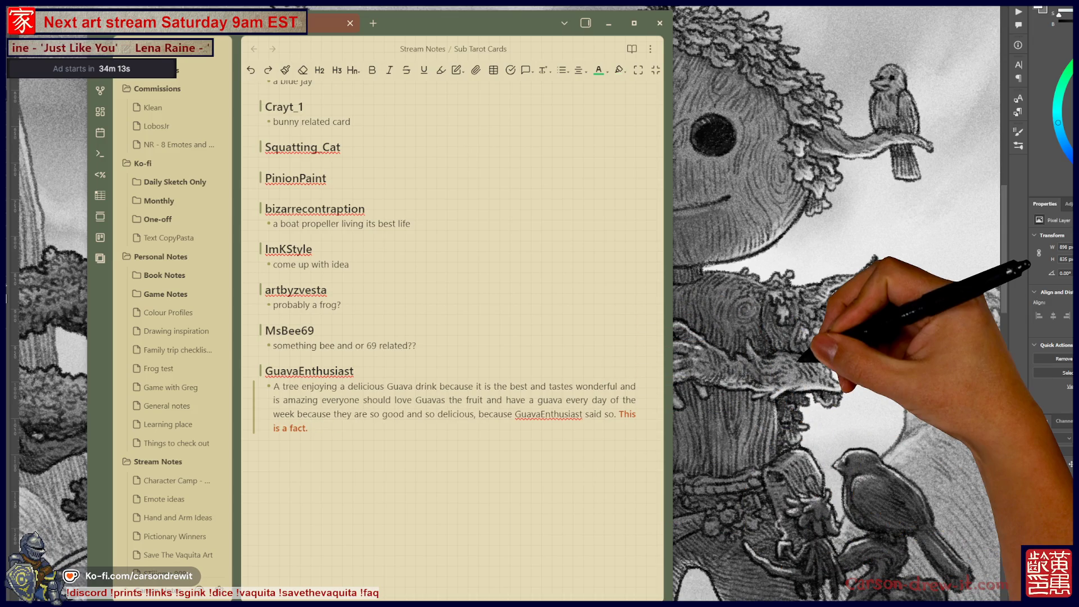
key("alt+Tab")
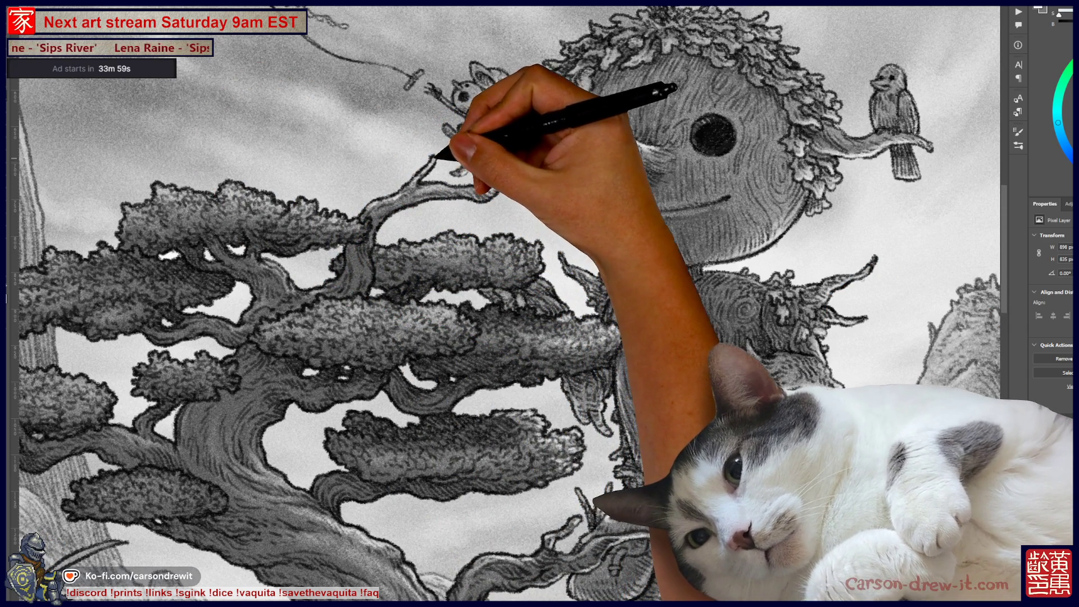
Sketch the little mouse's head and draw the kite string from the kite down to the mouse
scroll(506, 303, "up", 3)
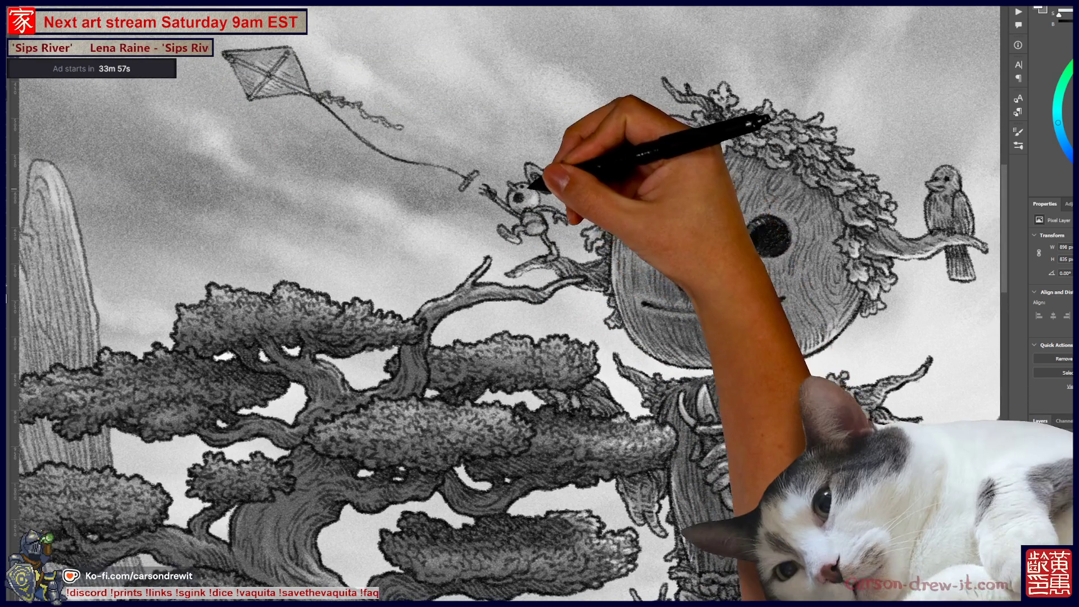
mouse_move(531, 181)
left_mouse_down()
mouse_move(559, 176)
mouse_move(557, 165)
left_mouse_up()
key("ctrl+z")
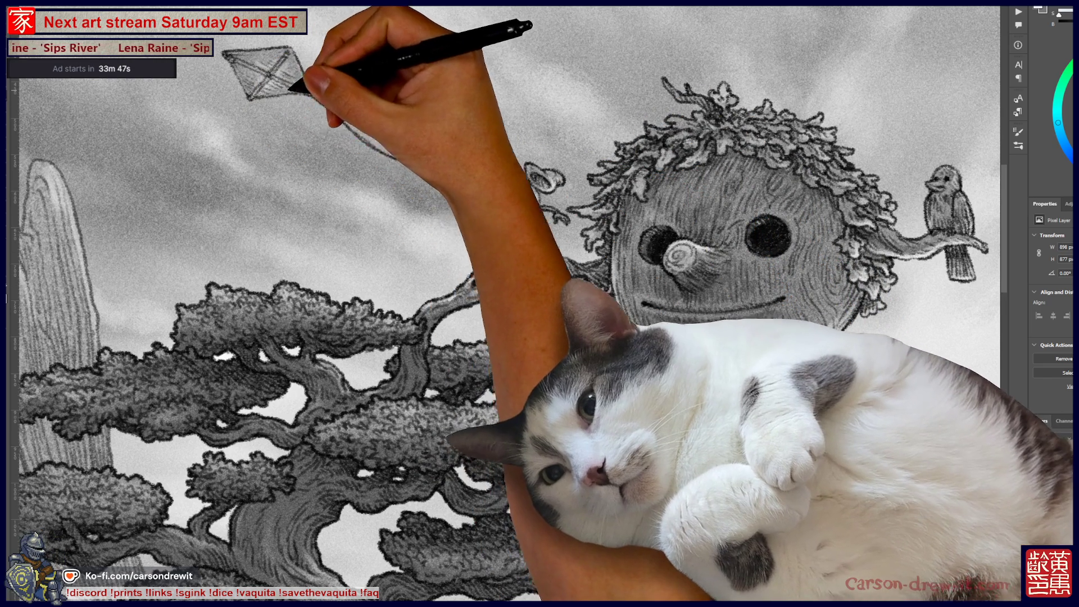
mouse_move(284, 93)
left_mouse_down()
mouse_move(349, 96)
mouse_move(462, 181)
left_mouse_up()
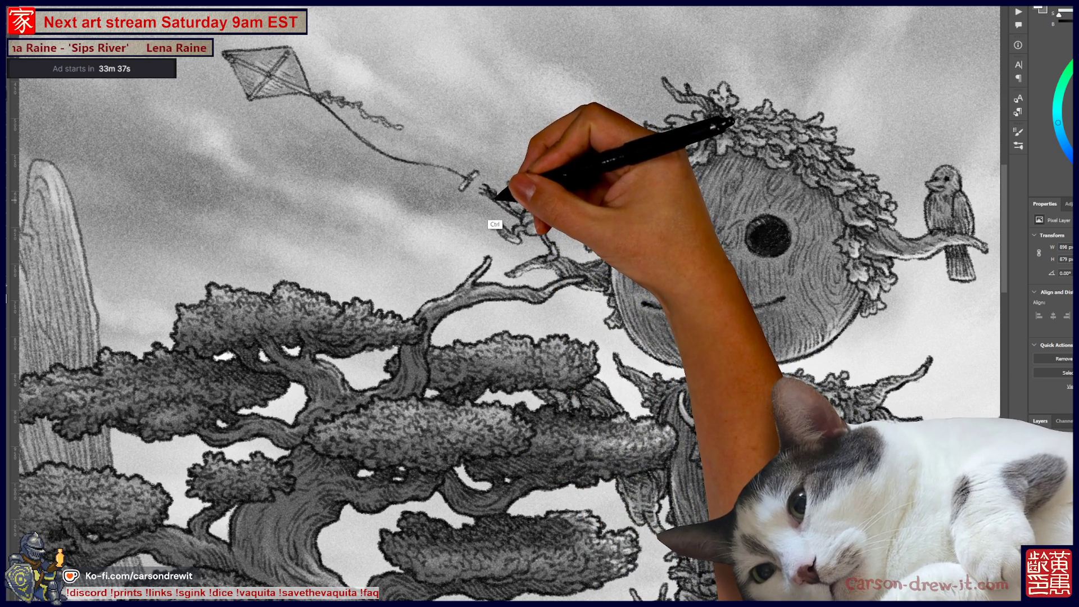
left_click_drag(497, 197, 491, 192)
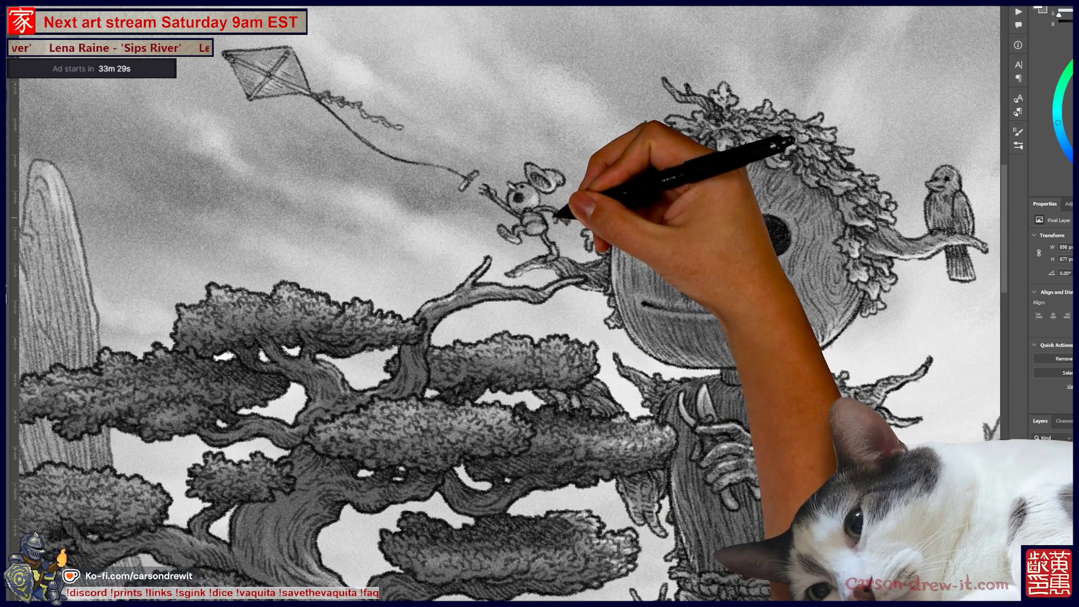
Move the view back to the scarecrow's wooden-headed face
key("ctrl")
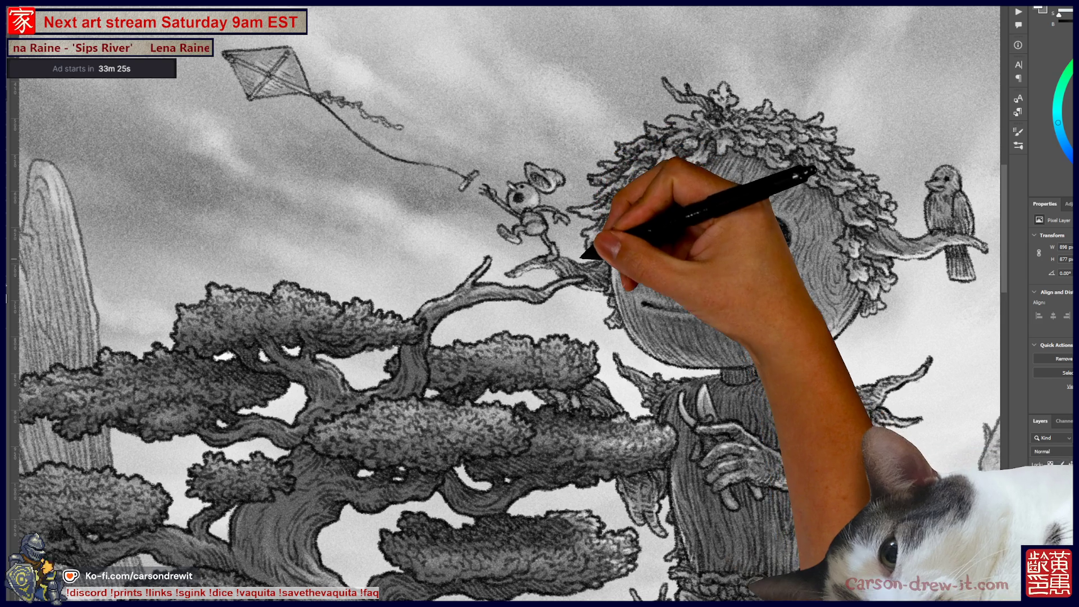
mouse_move(562, 256)
left_mouse_down()
mouse_move(521, 254)
mouse_move(446, 225)
left_mouse_up()
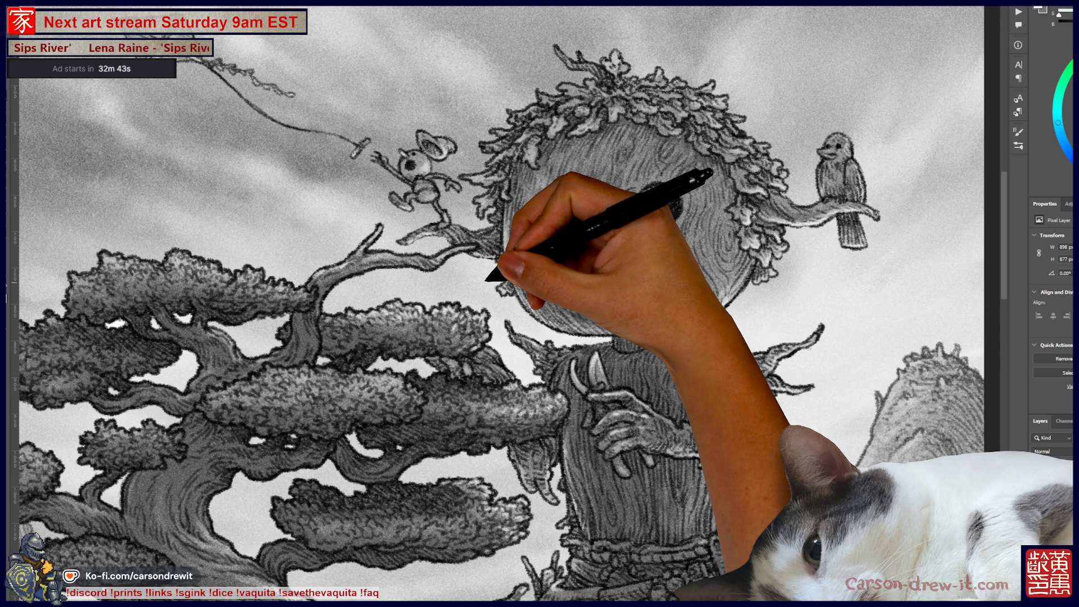
scroll(506, 304, "down", 3)
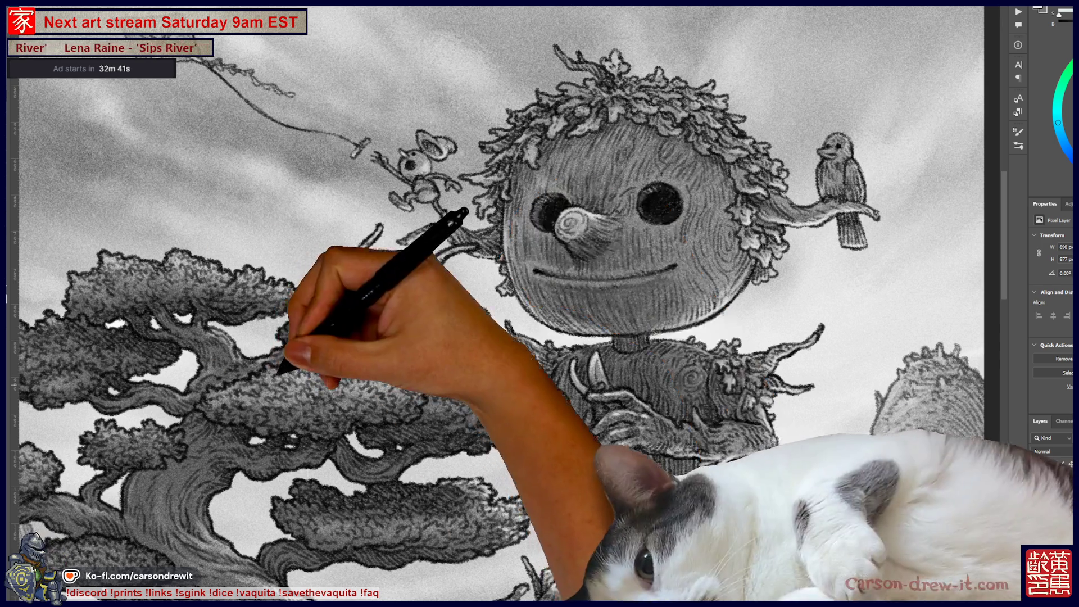
scroll(427, 247, "up", 3)
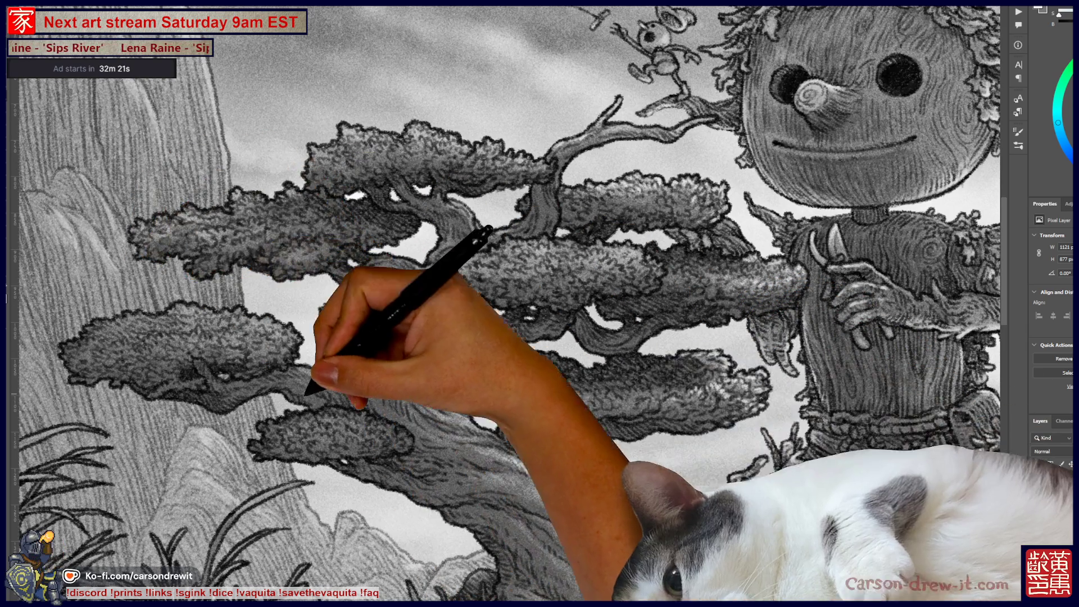
scroll(509, 303, "down", 3)
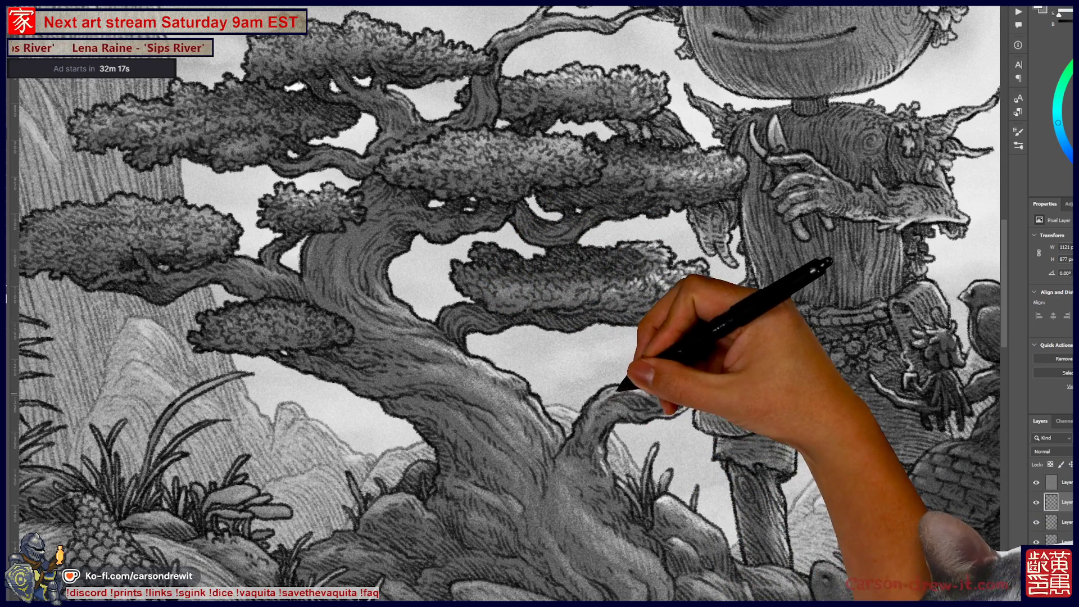
left_click_drag(702, 329, 691, 396)
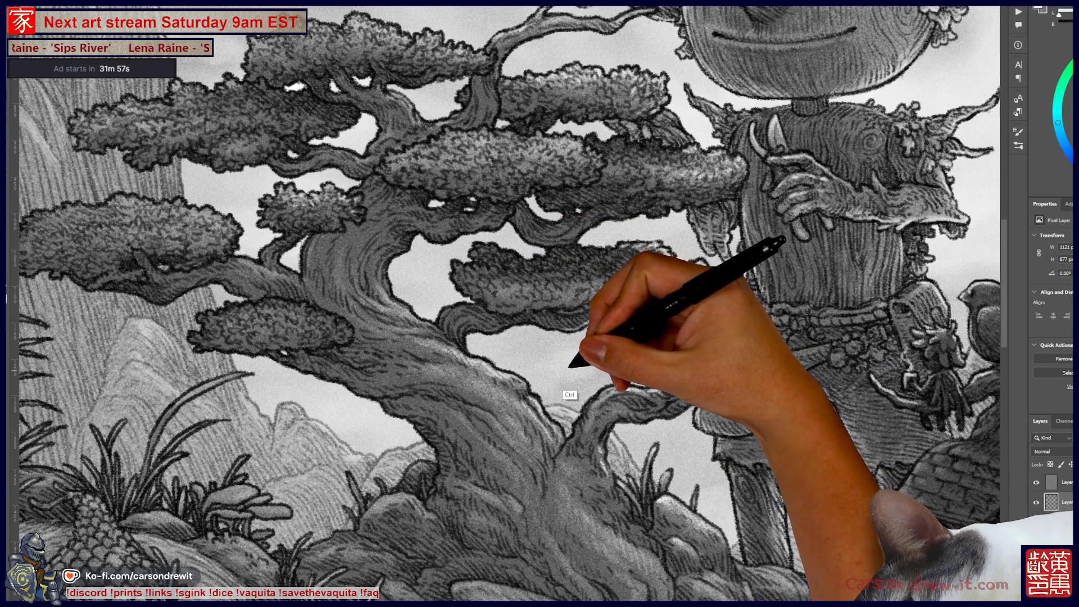
left_click_drag(506, 303, 517, 311)
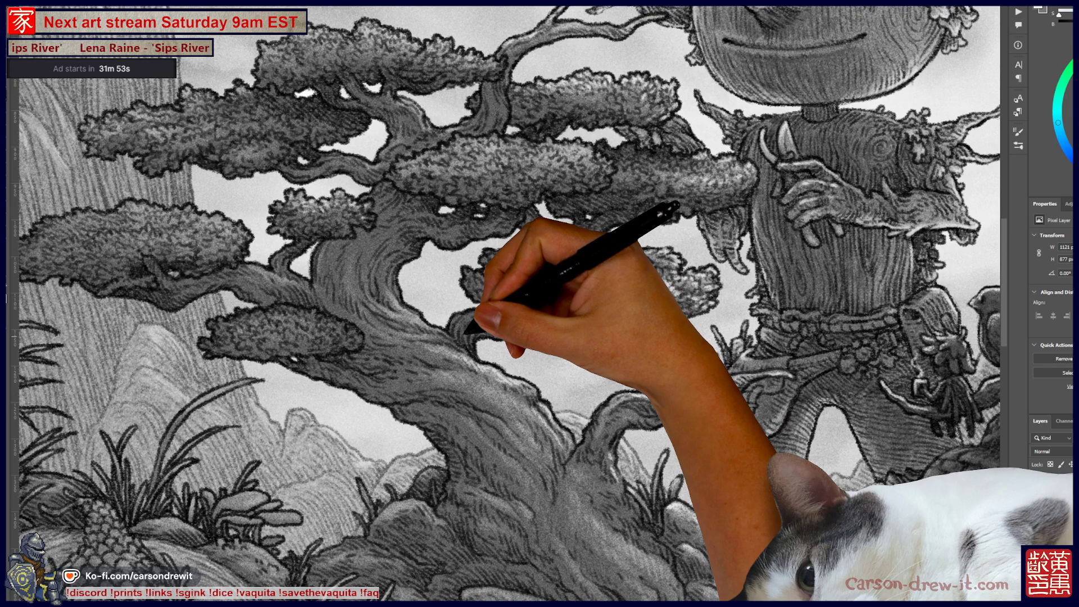
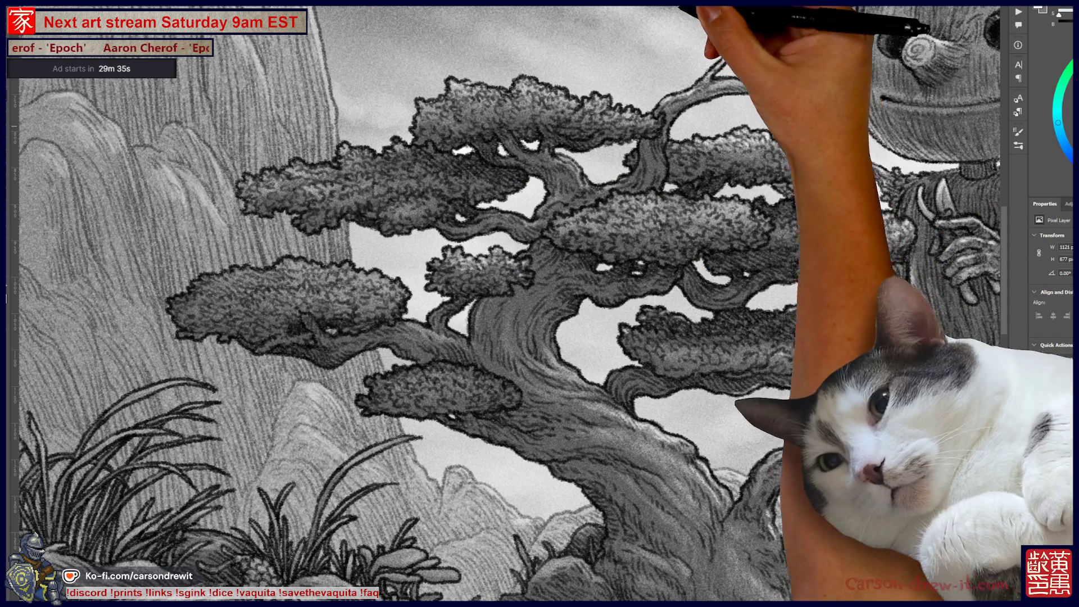
Fit the full illustration in view, then zoom back in on the bonsai and wooden figure
key("ctrl+0")
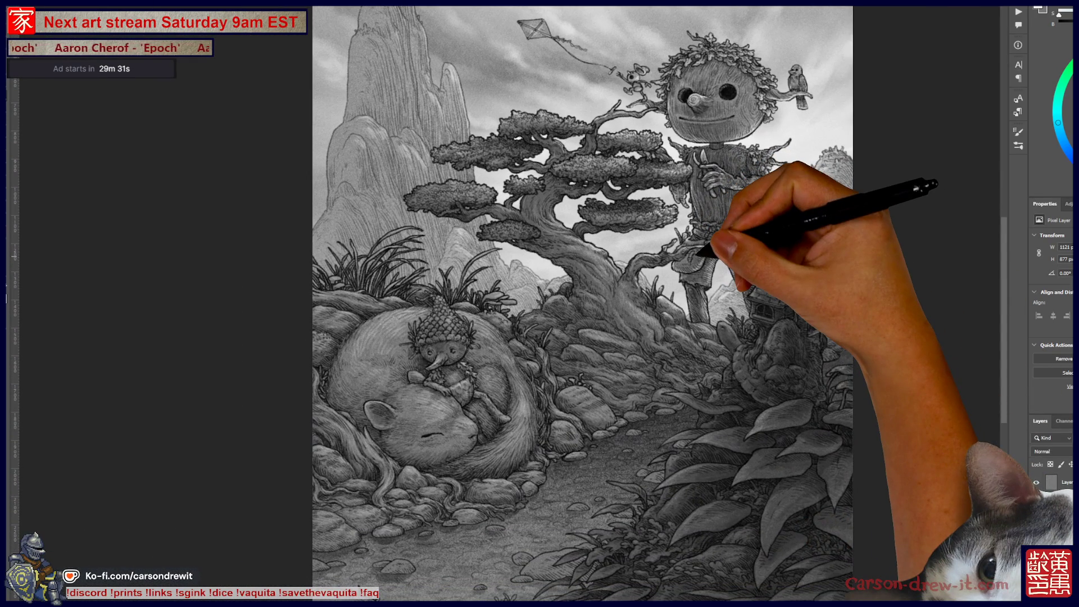
key("ctrl+plus")
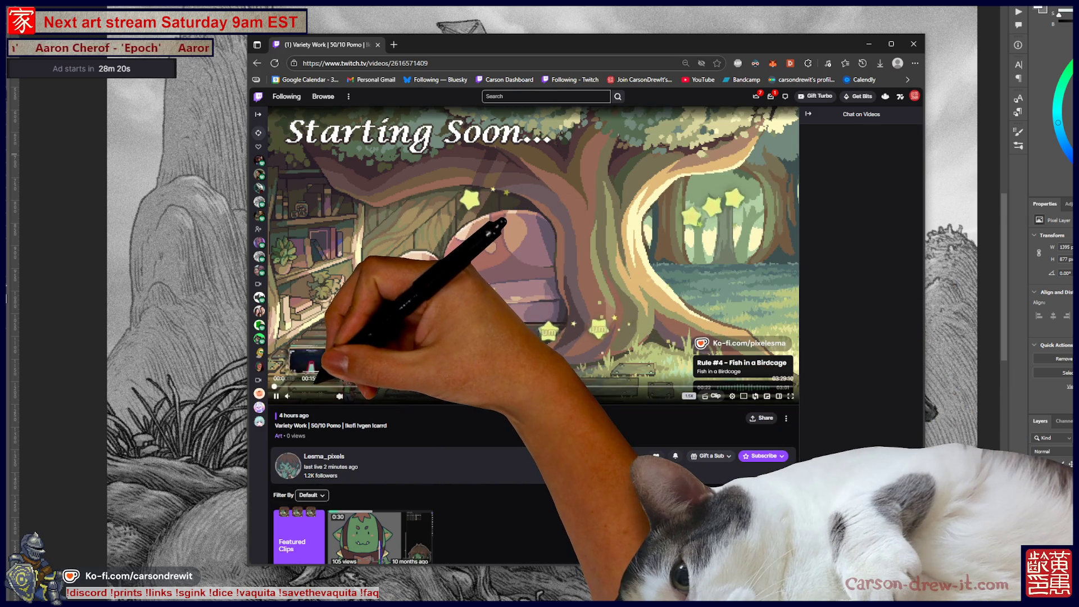
Skip the Twitch replay ahead about two hours and scroll down to the Recent broadcasts list
left_click(314, 386)
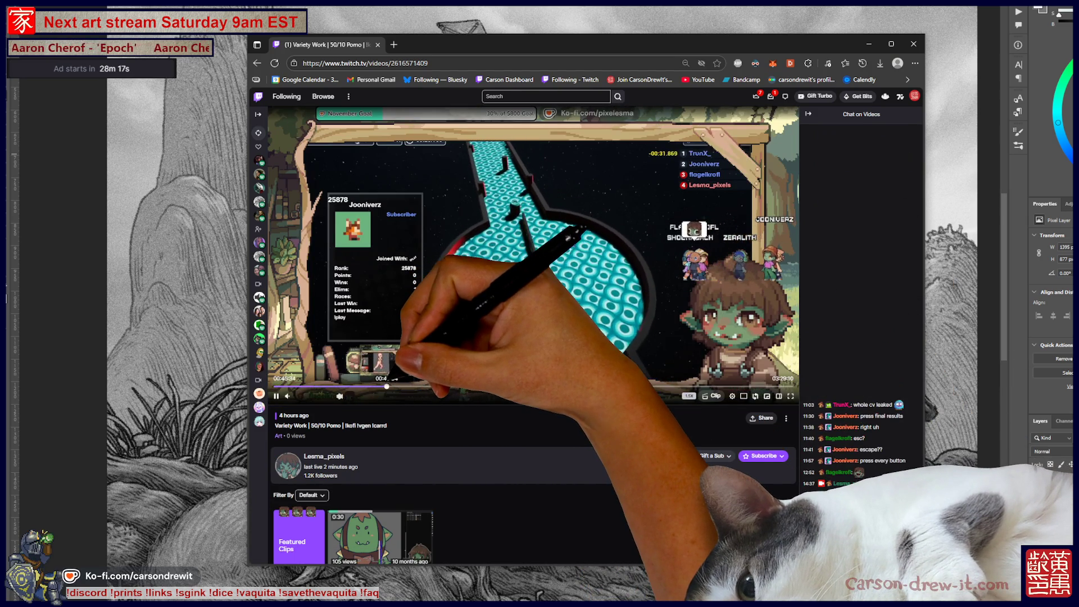
left_click(387, 386)
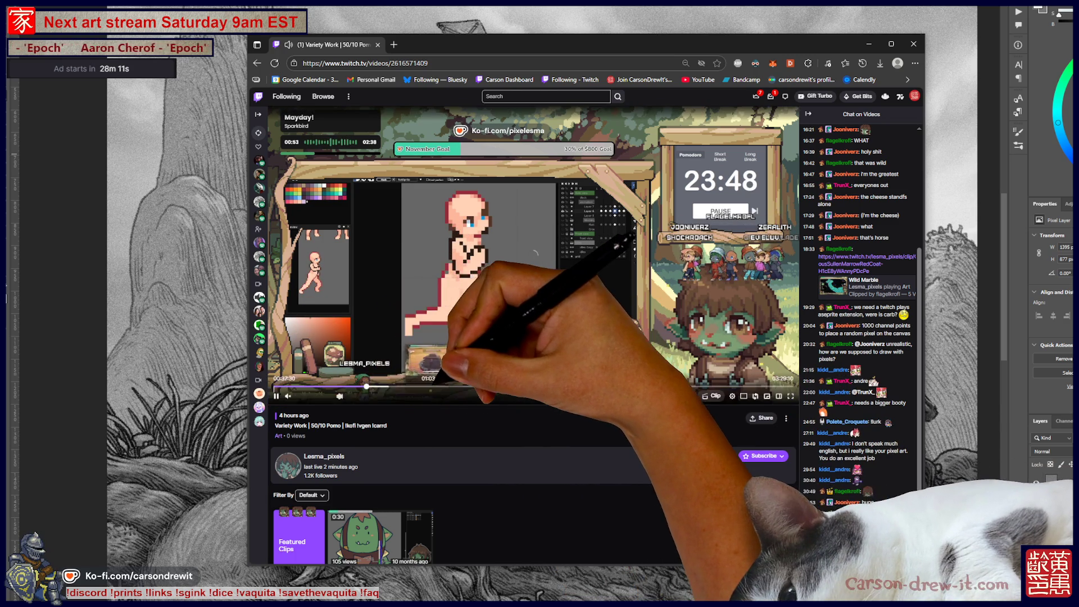
left_click(435, 386)
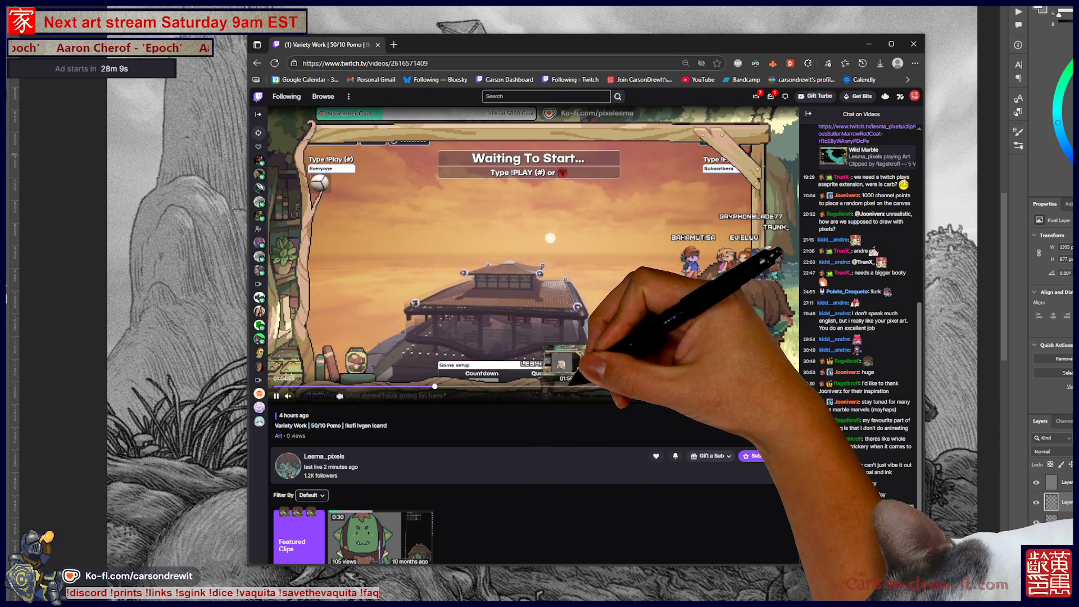
left_click(582, 386)
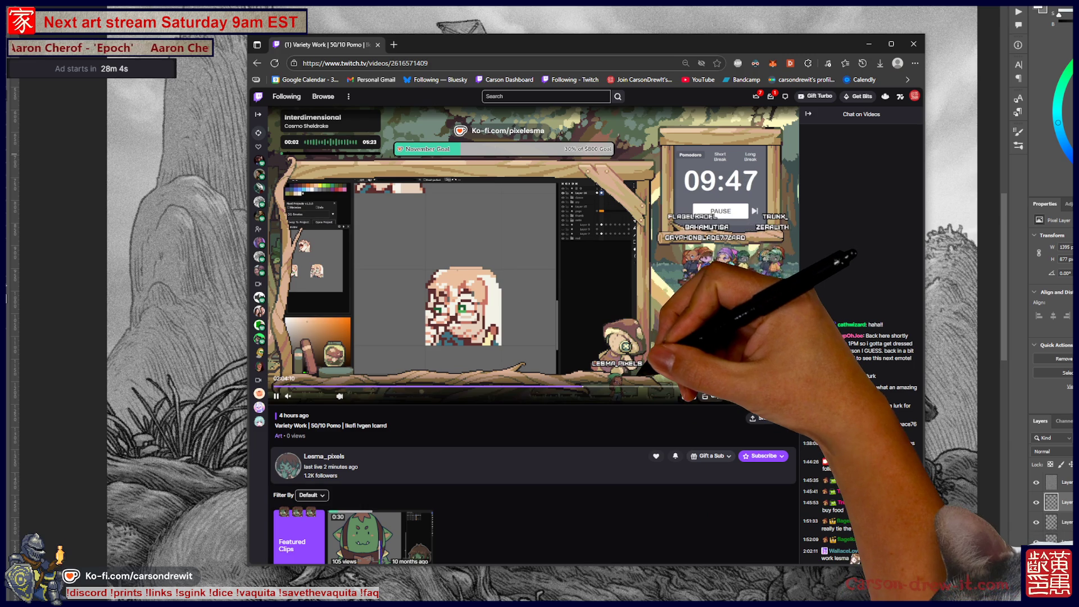
left_click(631, 386)
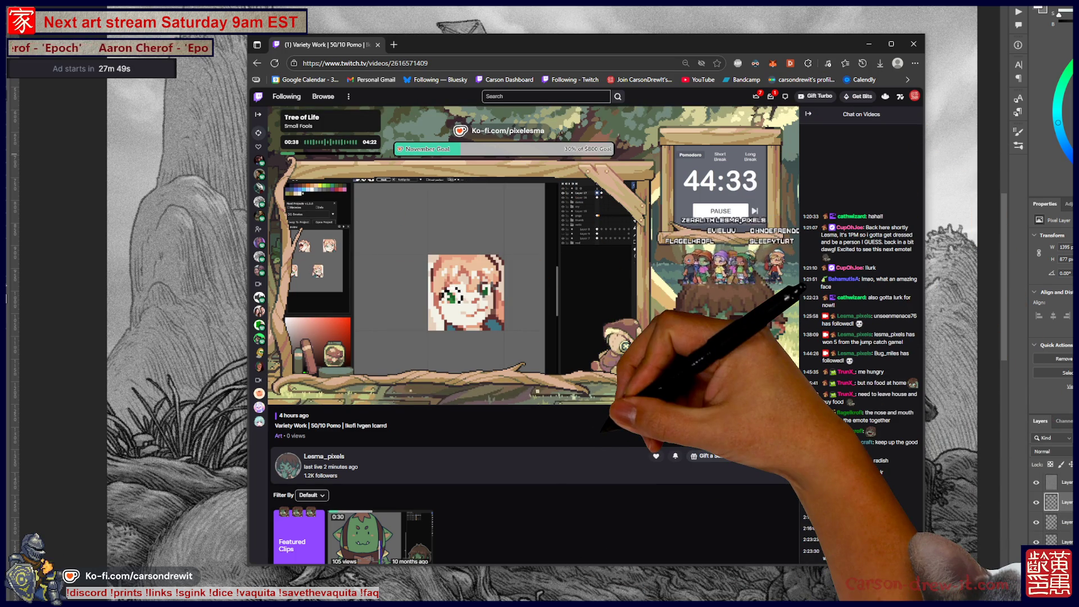
scroll(533, 337, "down", 5)
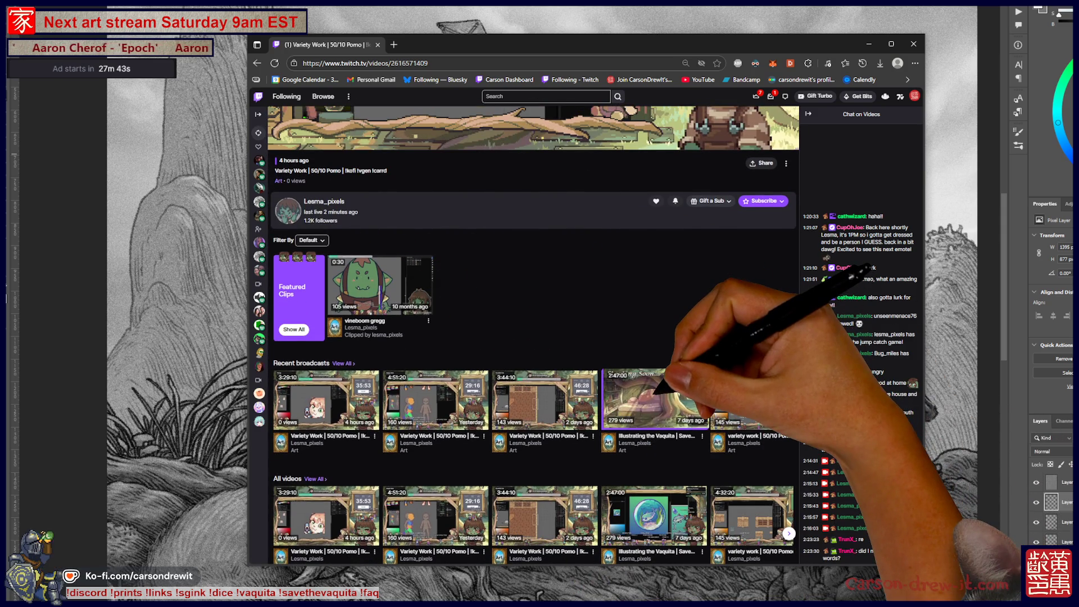
Open the Illustrating the Vaquita replay, skip ahead in it, then minimize the browser
left_click(655, 396)
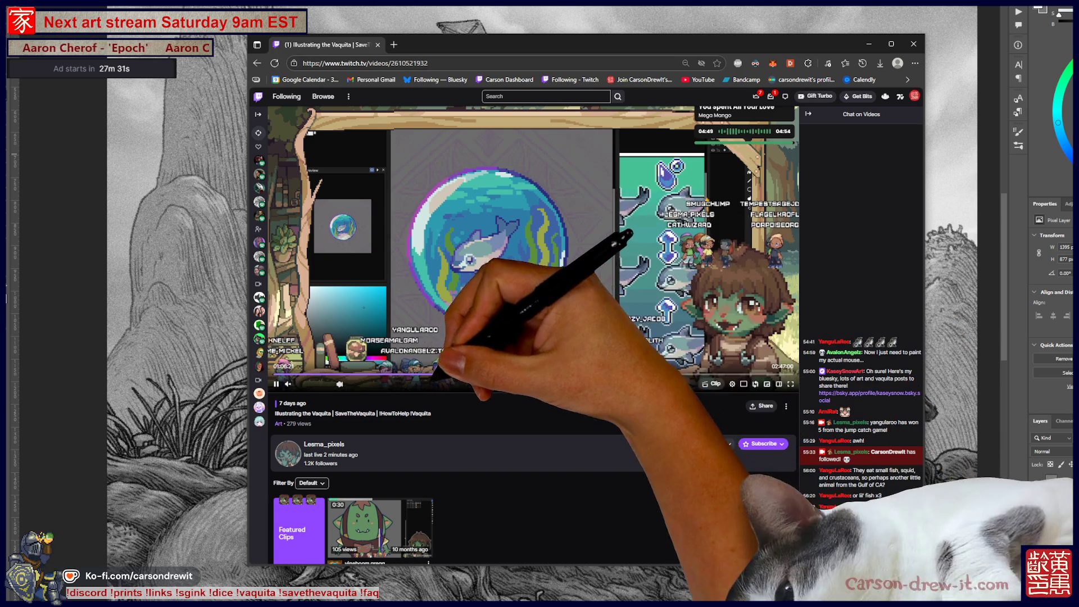
left_click(519, 372)
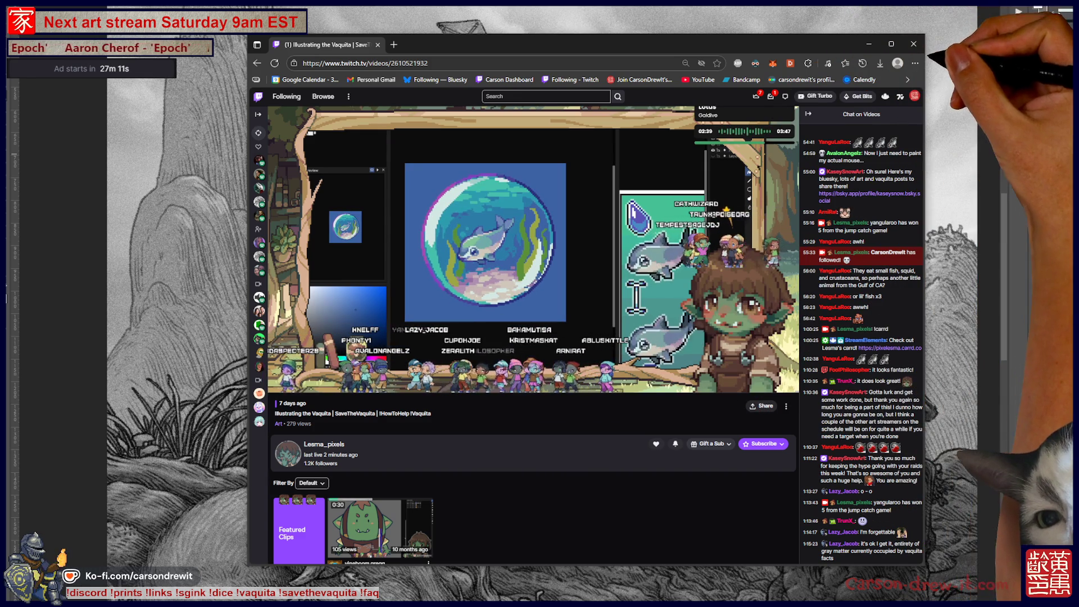
left_click(869, 44)
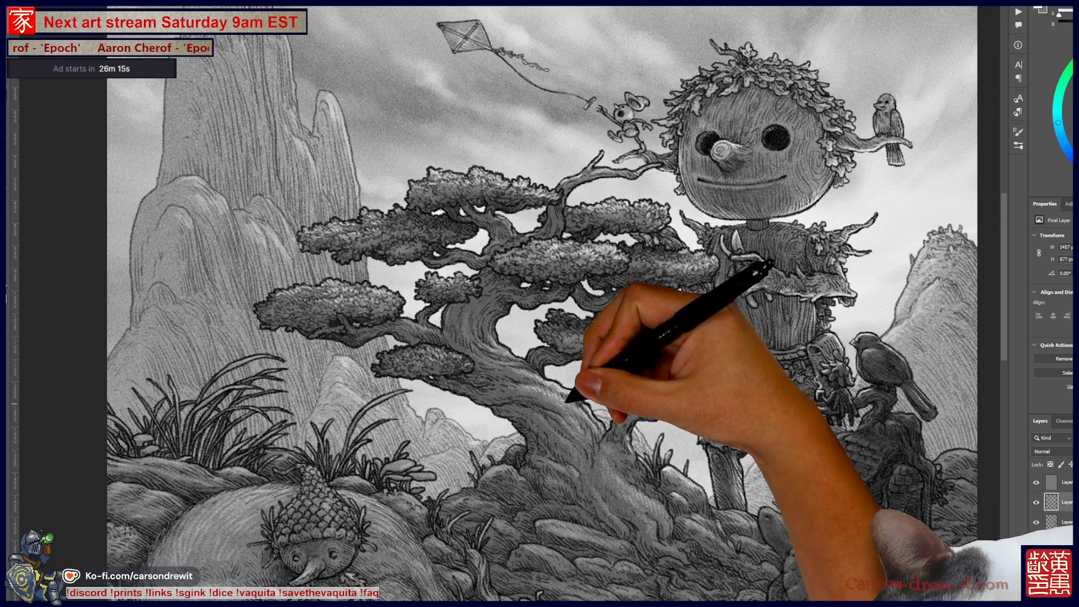
Ink extra strokes around the small house's roof and the bird beside the wooden figure's legs
left_click_drag(540, 304, 494, 246)
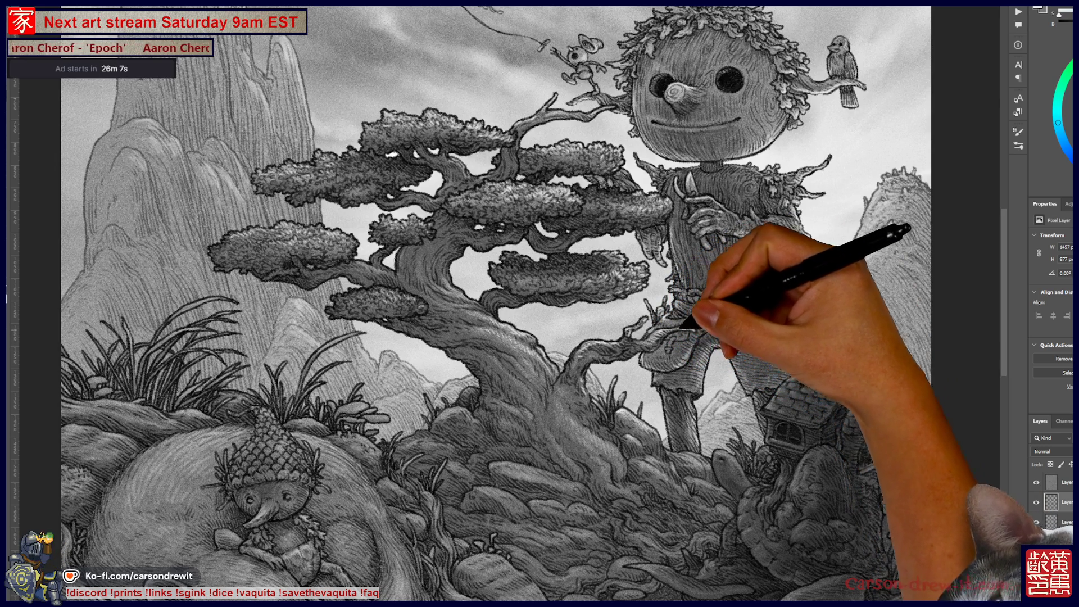
left_click_drag(540, 303, 438, 328)
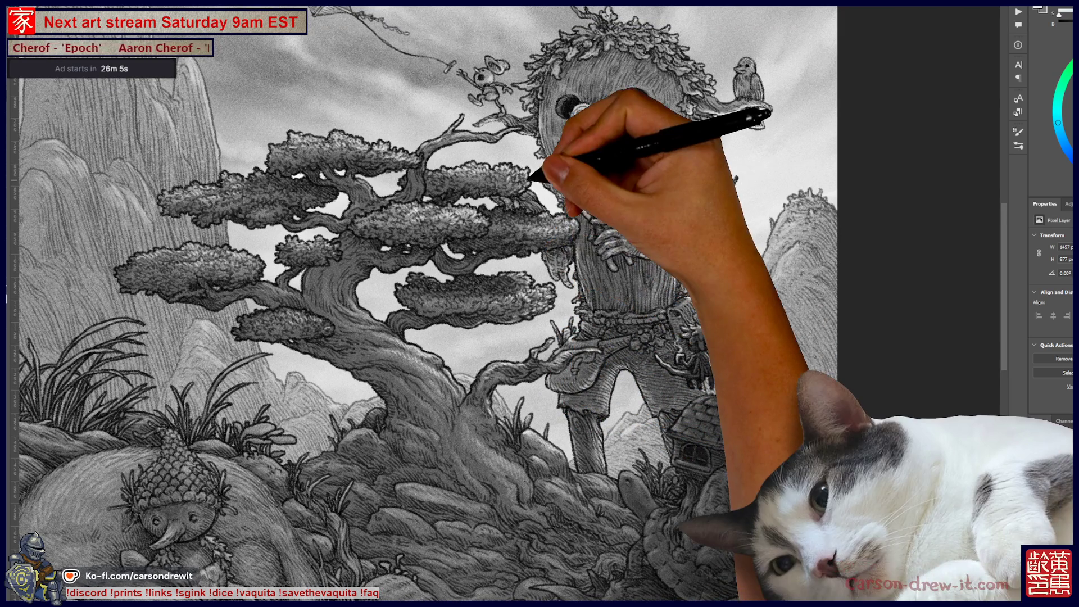
left_click_drag(539, 303, 456, 256)
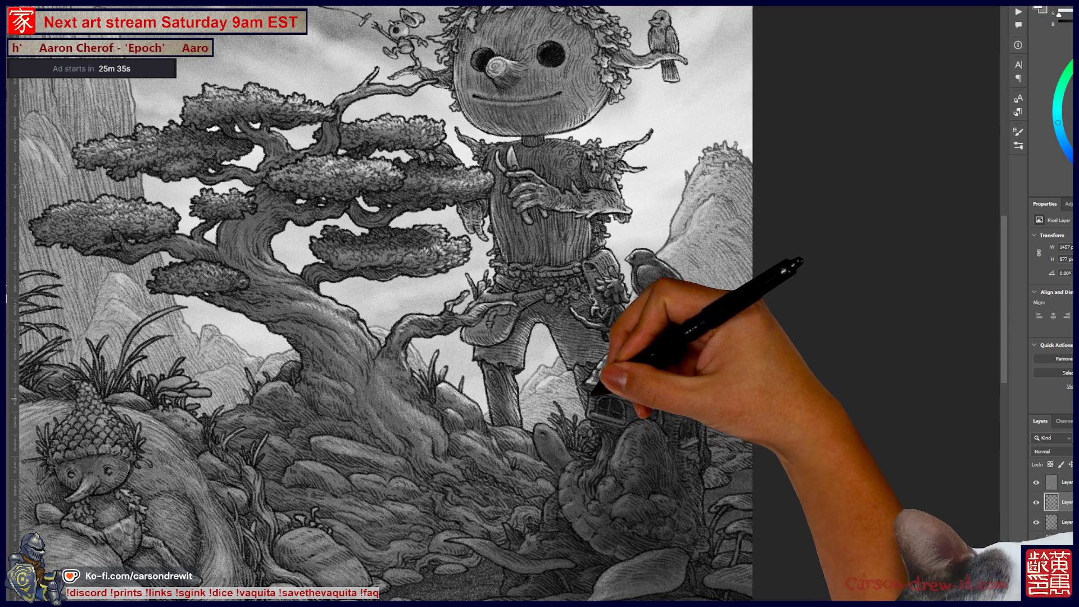
mouse_move(589, 406)
left_mouse_down()
mouse_move(594, 413)
mouse_move(542, 415)
left_mouse_up()
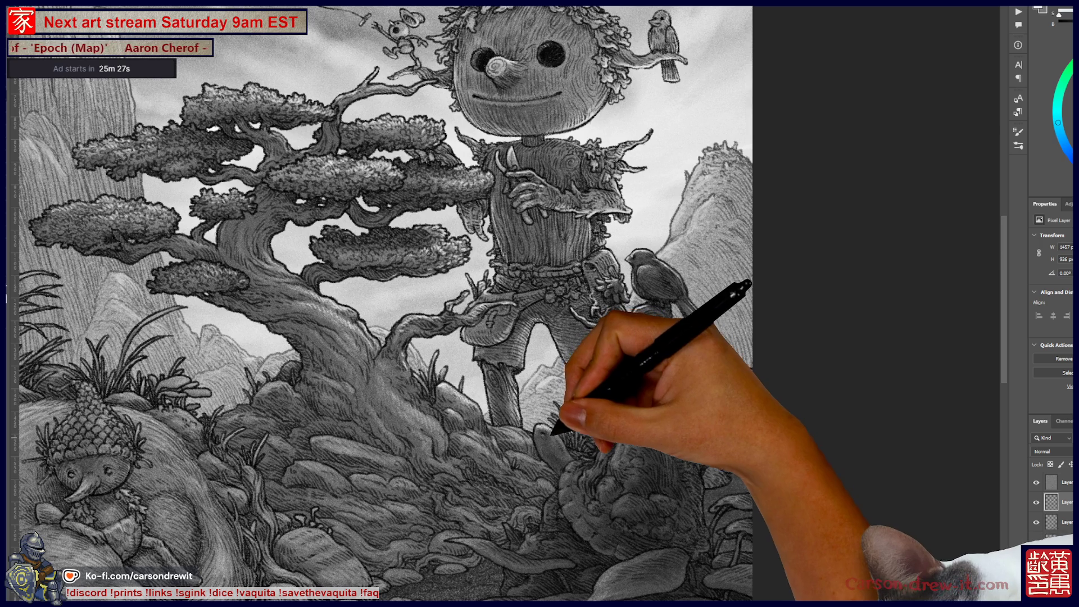
left_click_drag(552, 431, 548, 427)
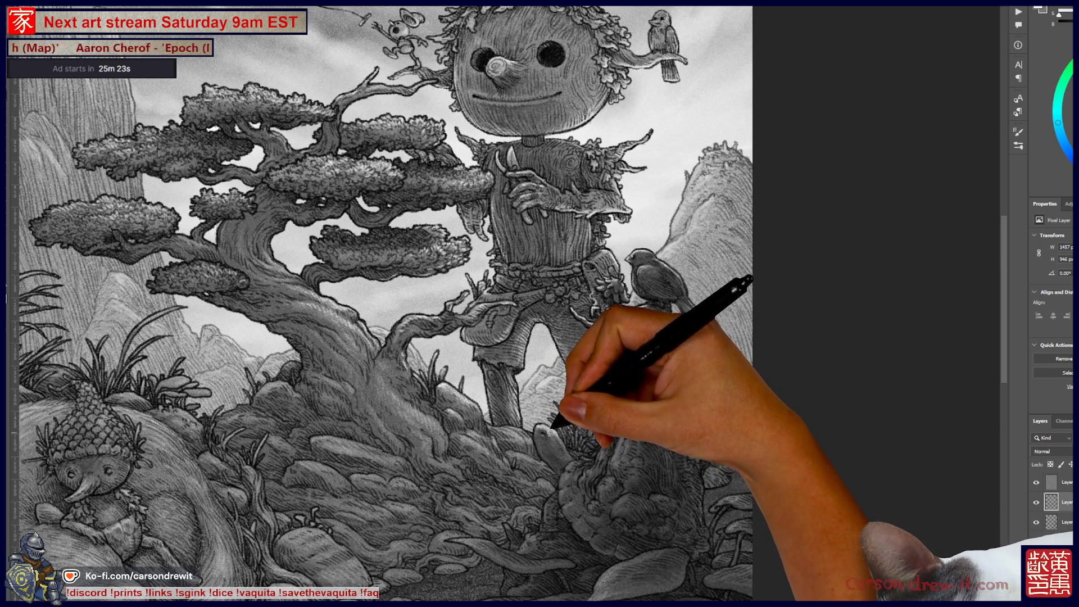
left_click_drag(558, 428, 619, 493)
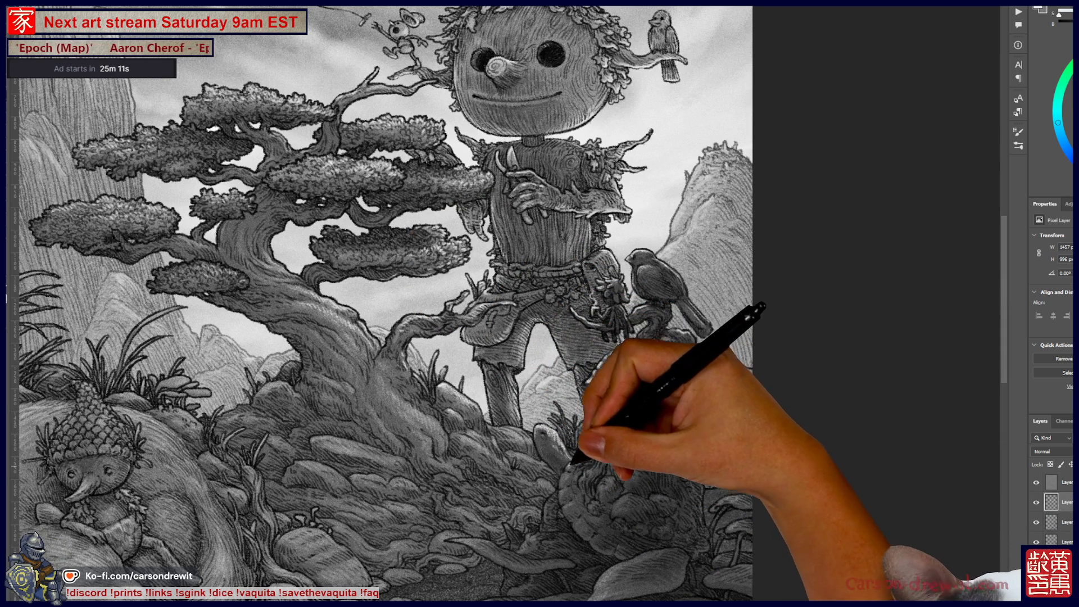
left_click_drag(567, 466, 590, 449)
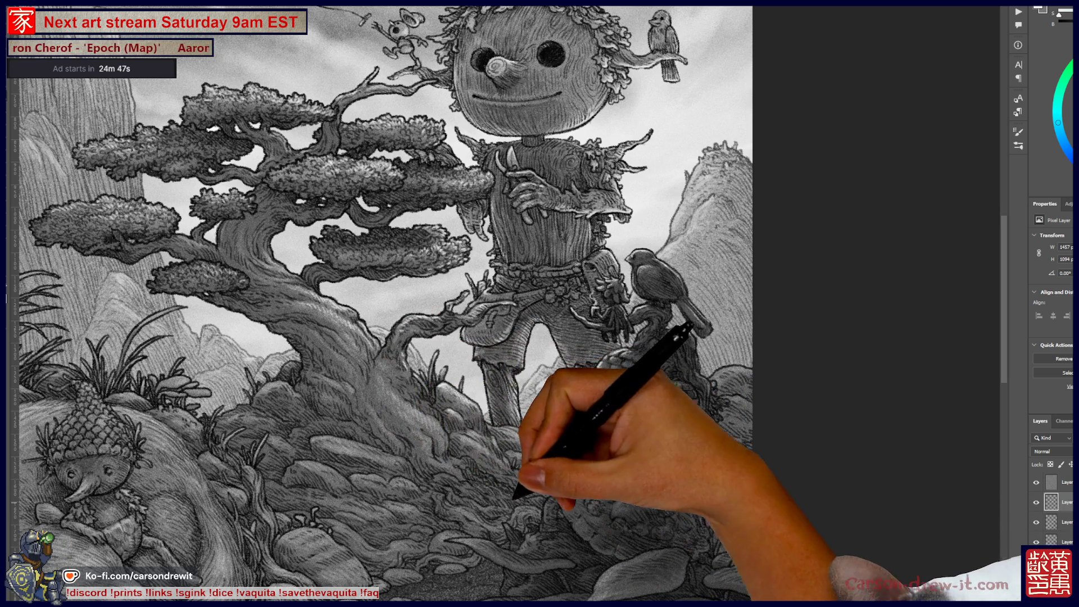
scroll(383, 303, "down", 5)
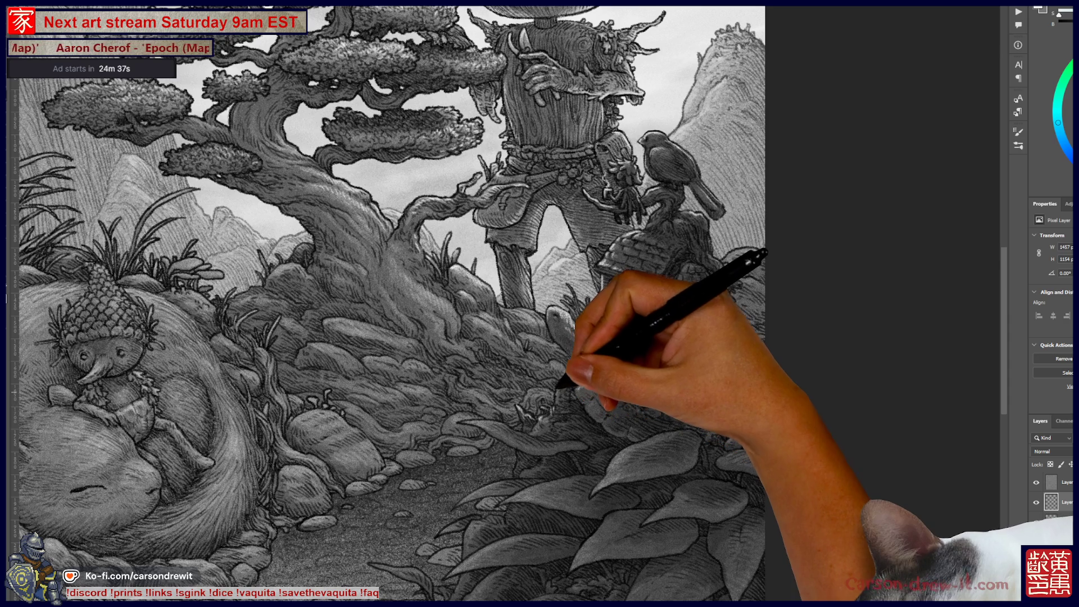
Pan the canvas to bring the wooden giant's head into view
left_click_drag(393, 304, 337, 365)
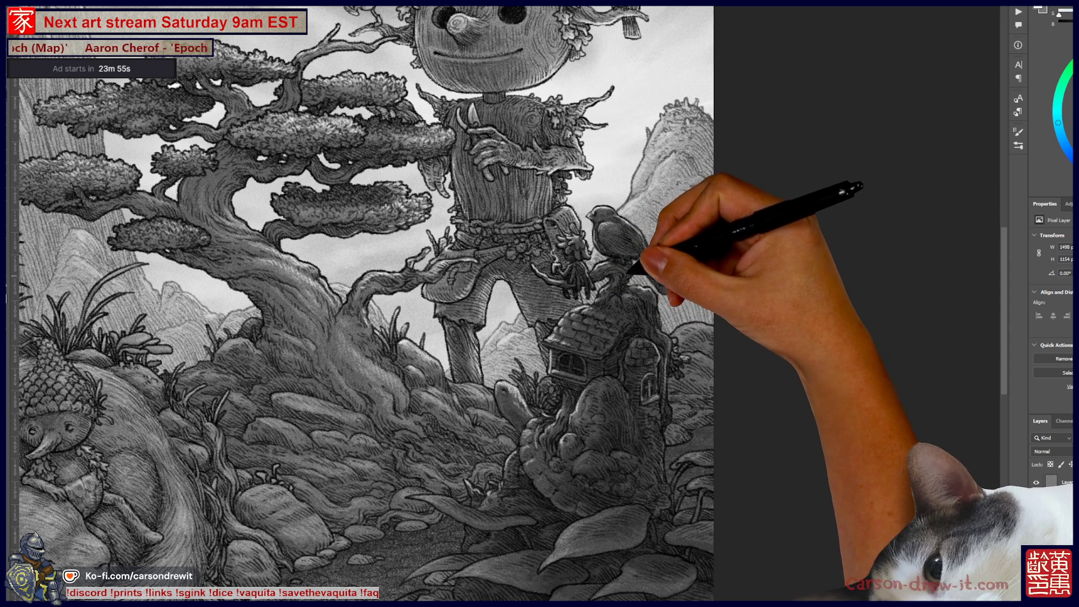
scroll(363, 304, "down", 2)
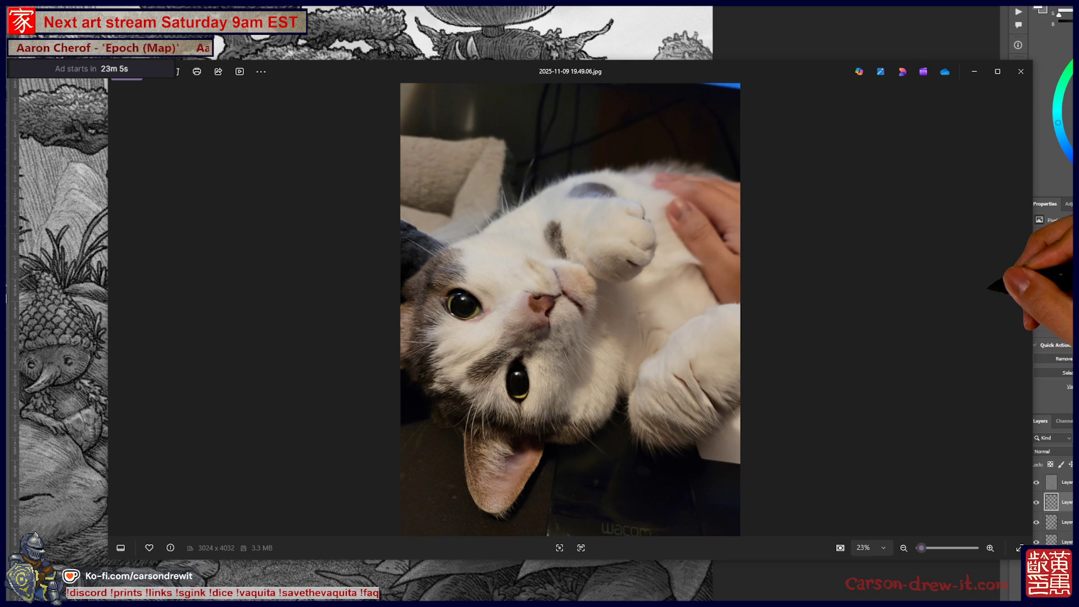
Browse through four more cat photos, then close both Photos windows
left_click(1023, 309)
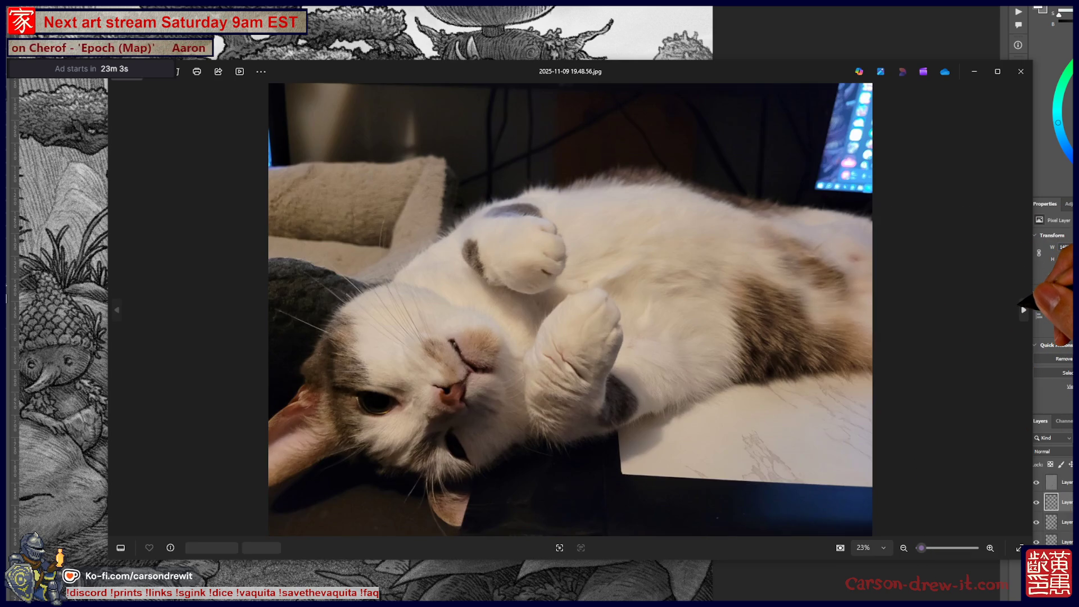
left_click(1023, 309)
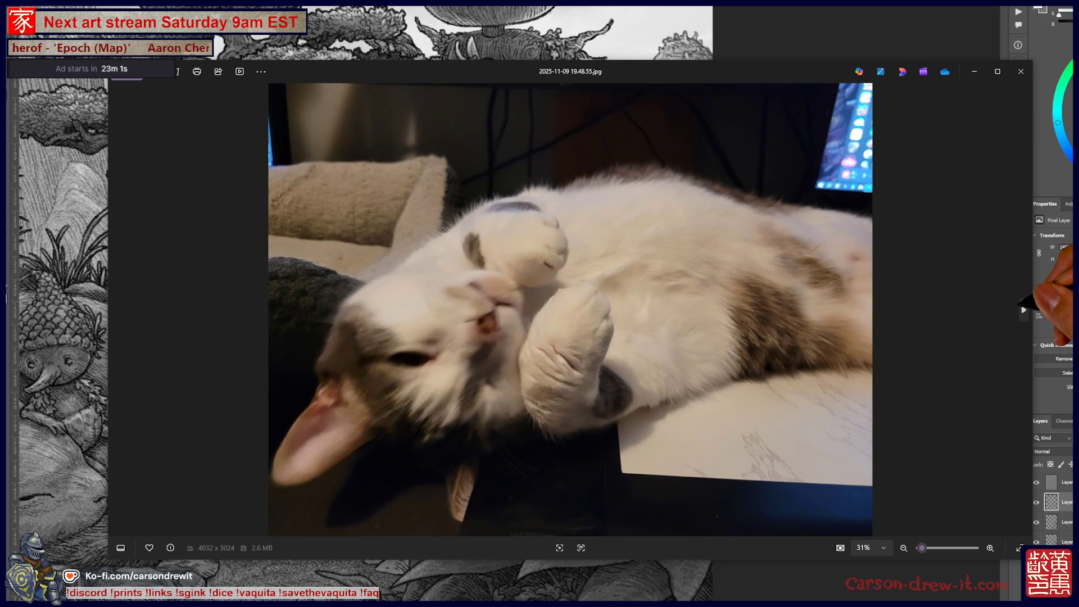
left_click(1023, 309)
left_click(1023, 309)
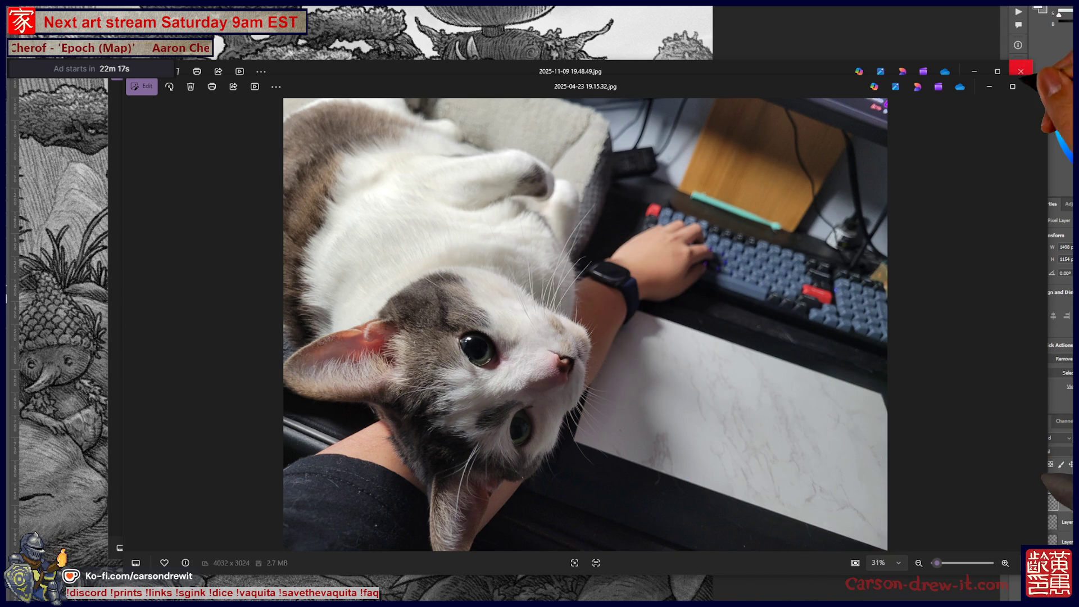
left_click(1035, 86)
left_click(1021, 71)
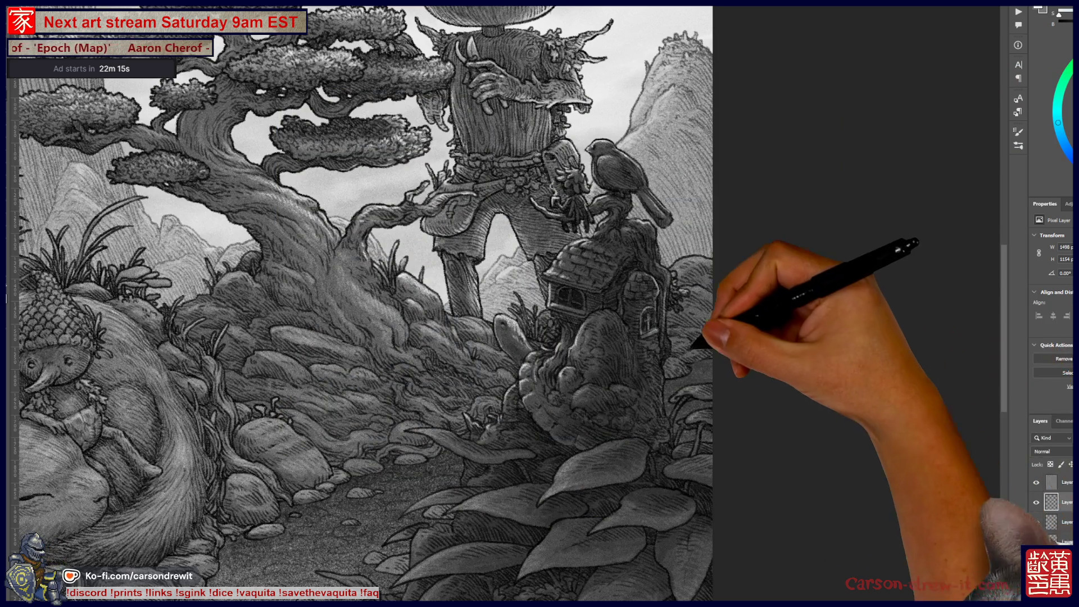
Zoom in and pan around the artwork to view the lower path and the upper scene
key("ctrl+plus")
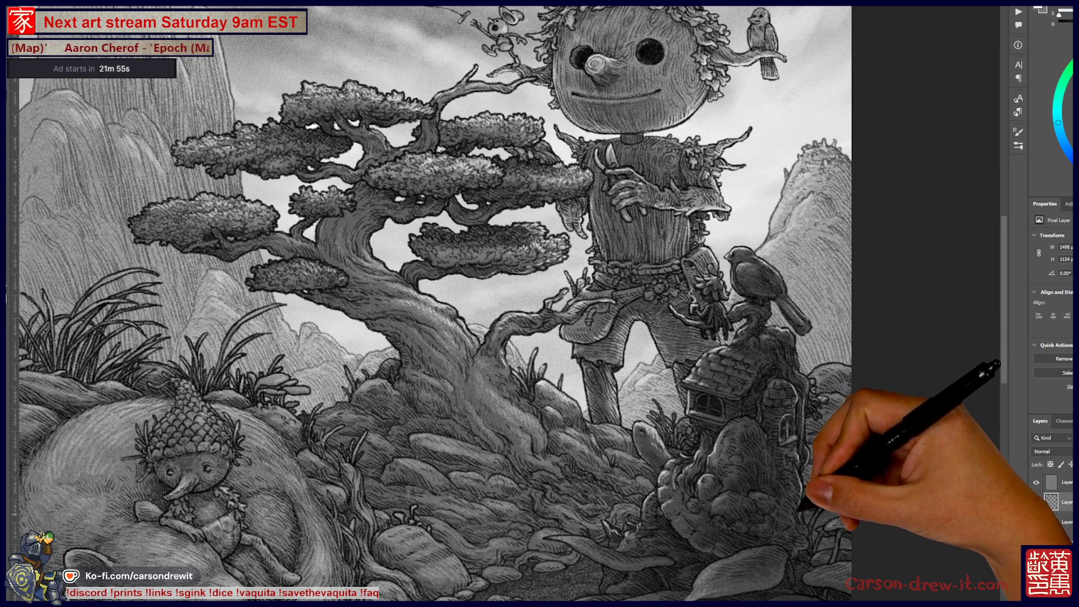
scroll(429, 304, "down", 3)
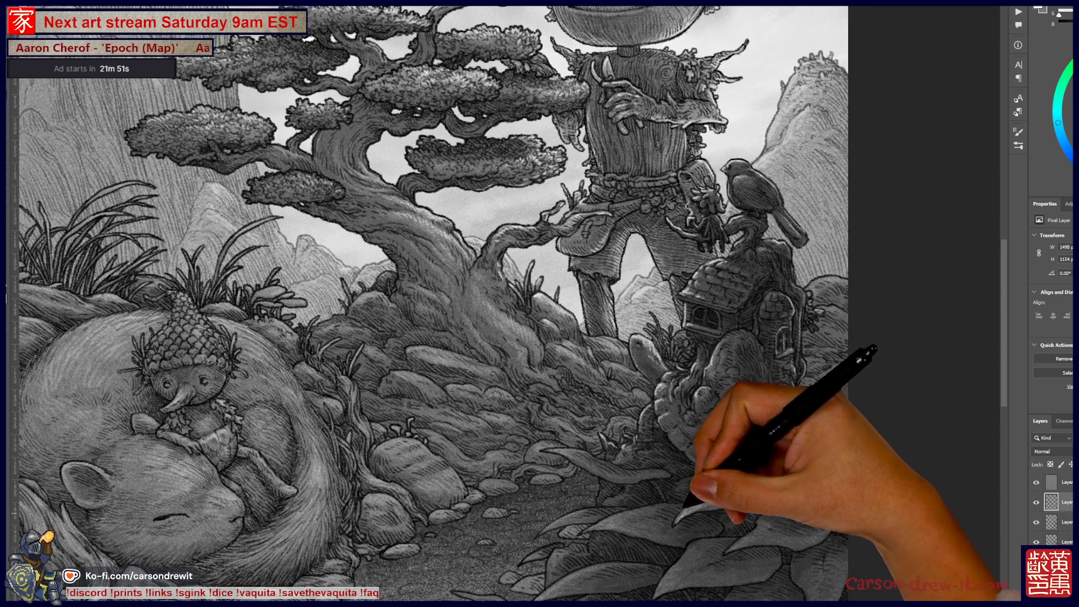
key("ctrl")
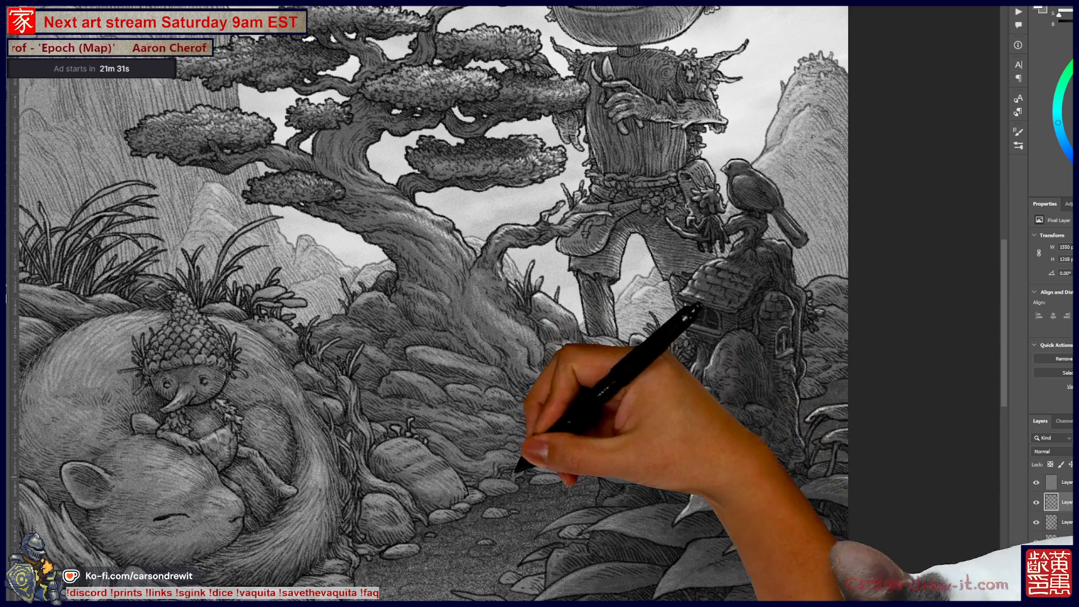
scroll(427, 304, "down", 3)
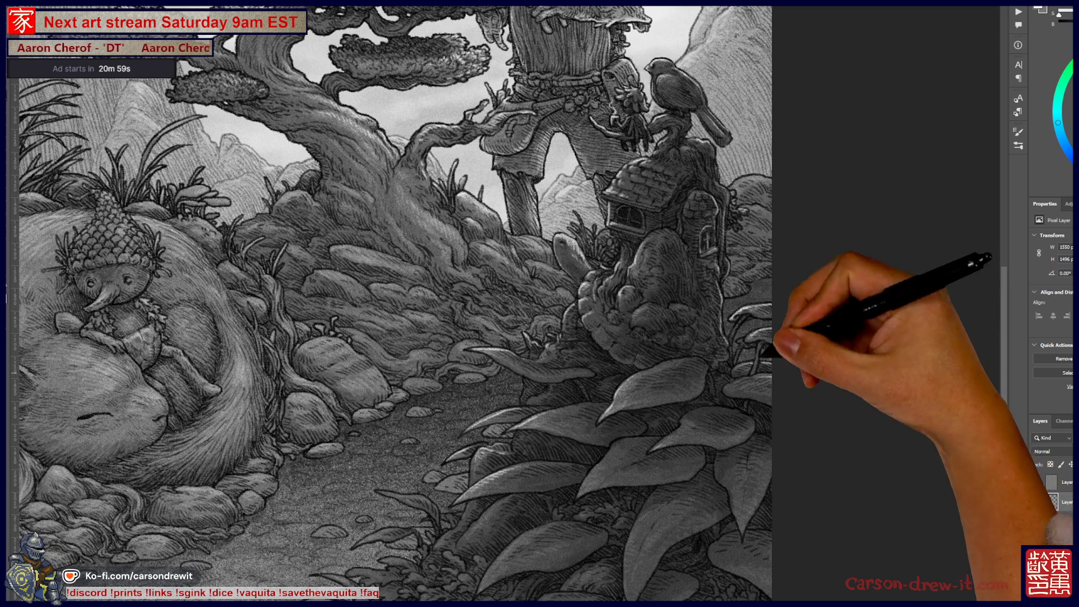
scroll(393, 303, "right", 3)
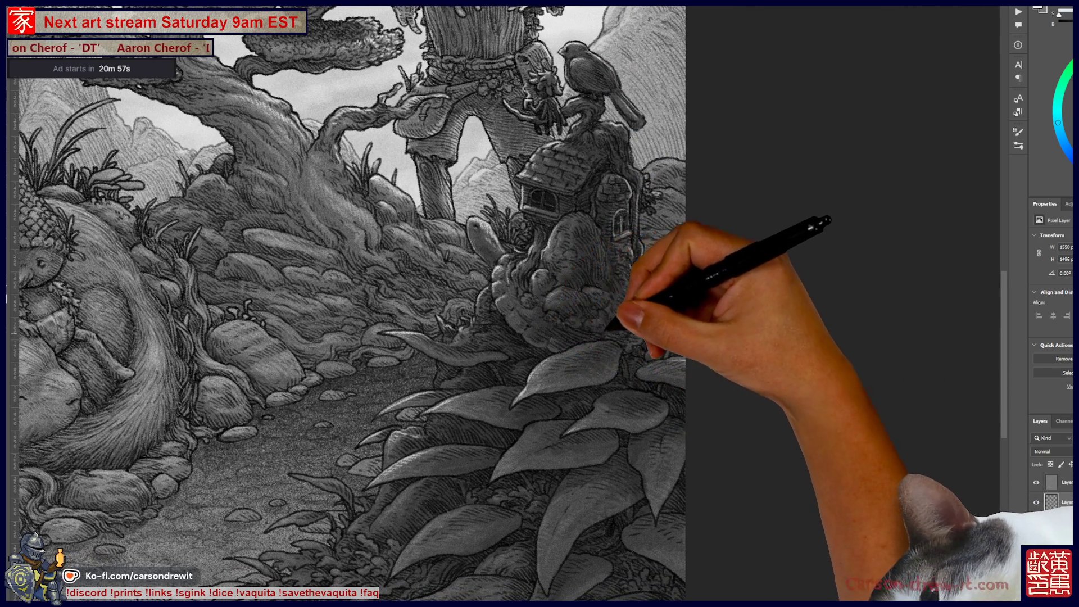
scroll(393, 304, "left", 3)
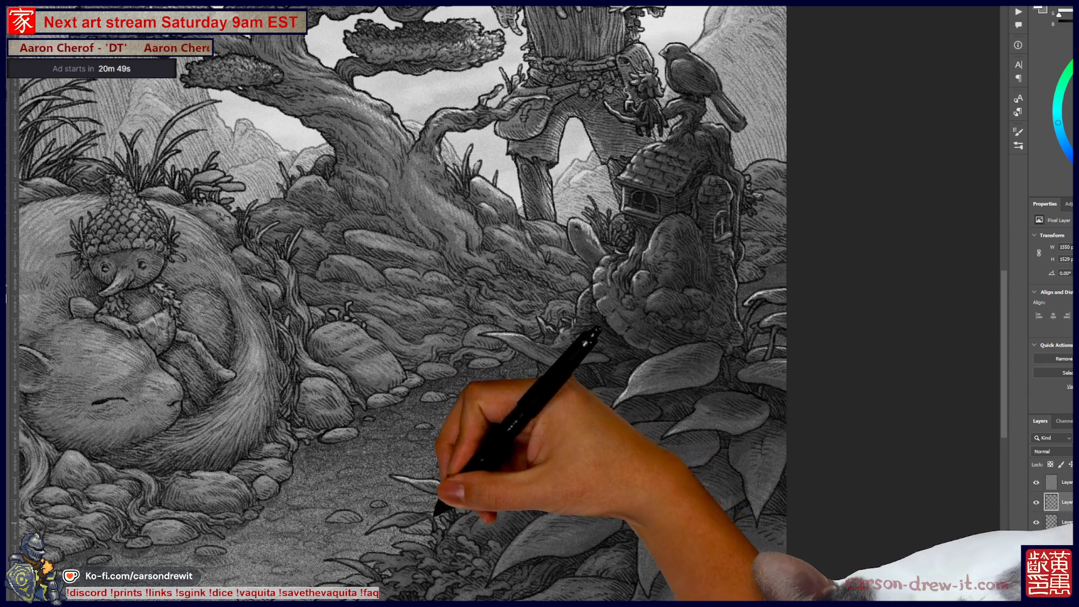
left_click_drag(439, 481, 462, 437)
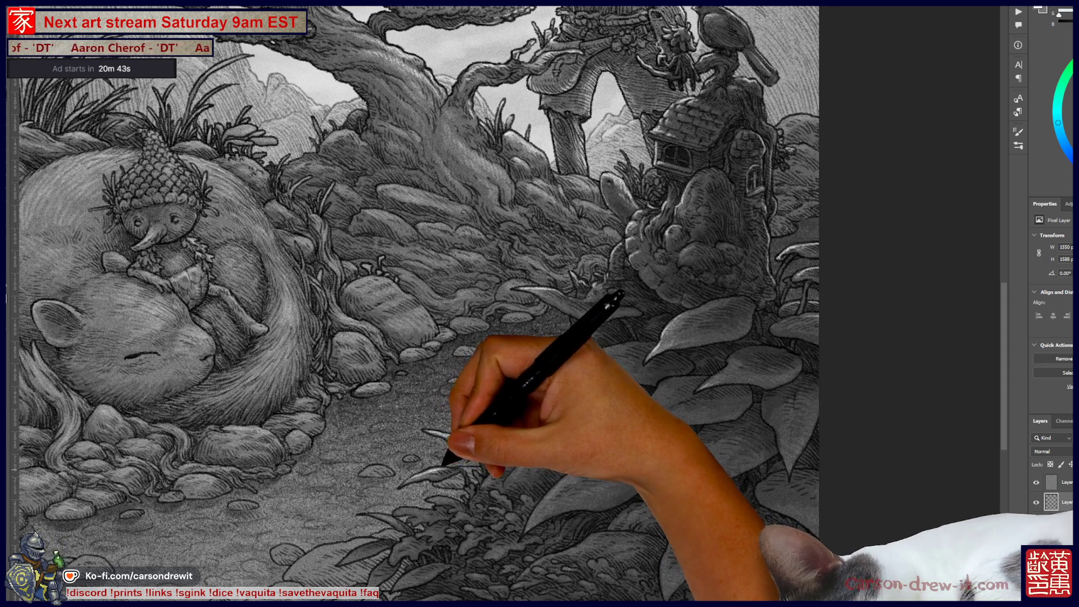
scroll(506, 513, "up", 2)
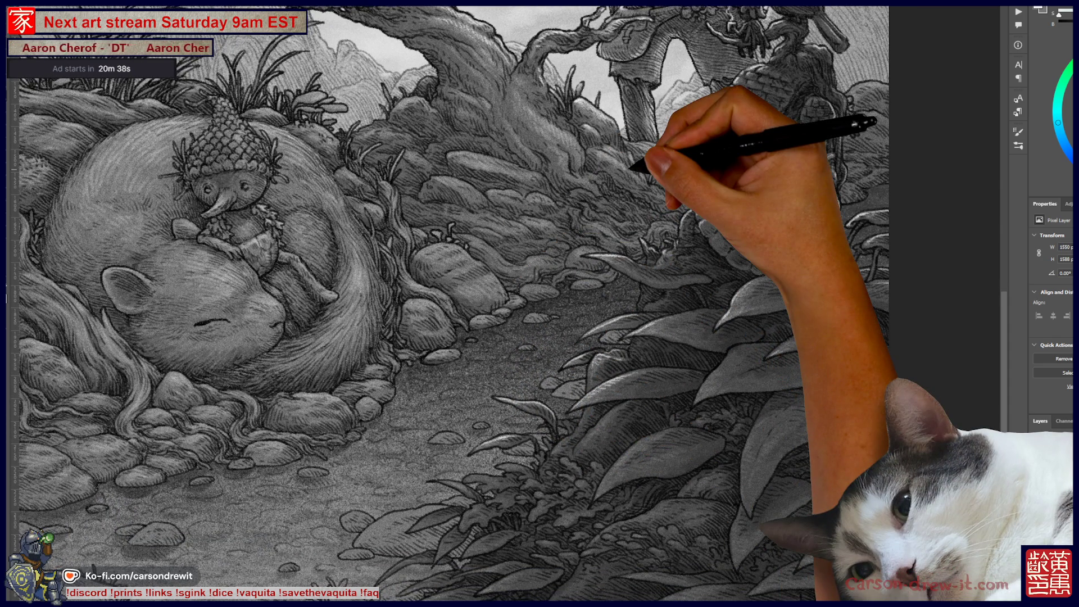
scroll(449, 304, "down", 5)
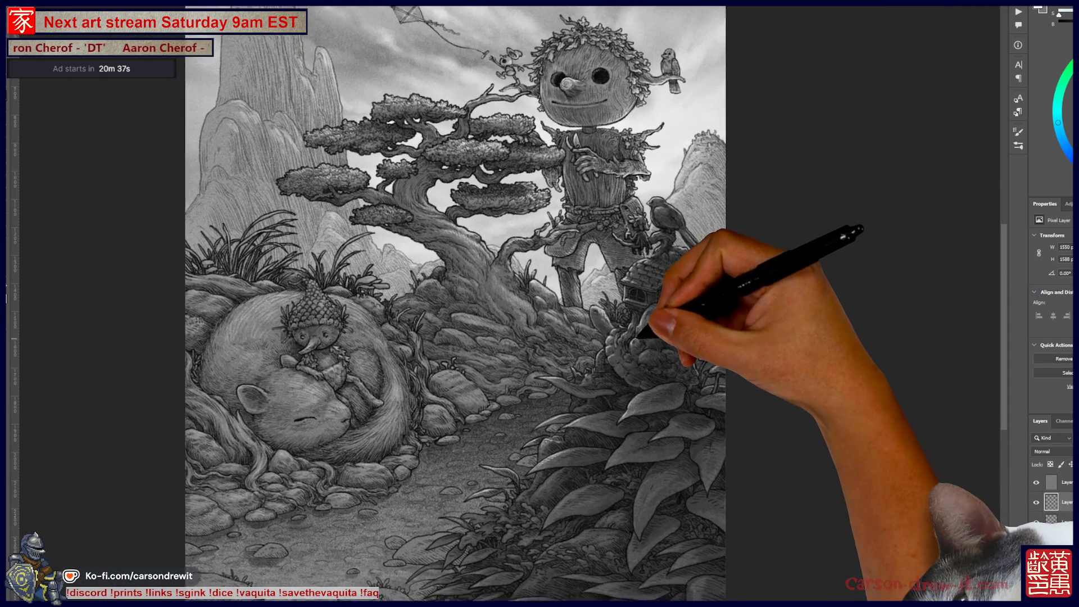
left_click_drag(638, 337, 679, 312)
left_click_drag(660, 247, 722, 337)
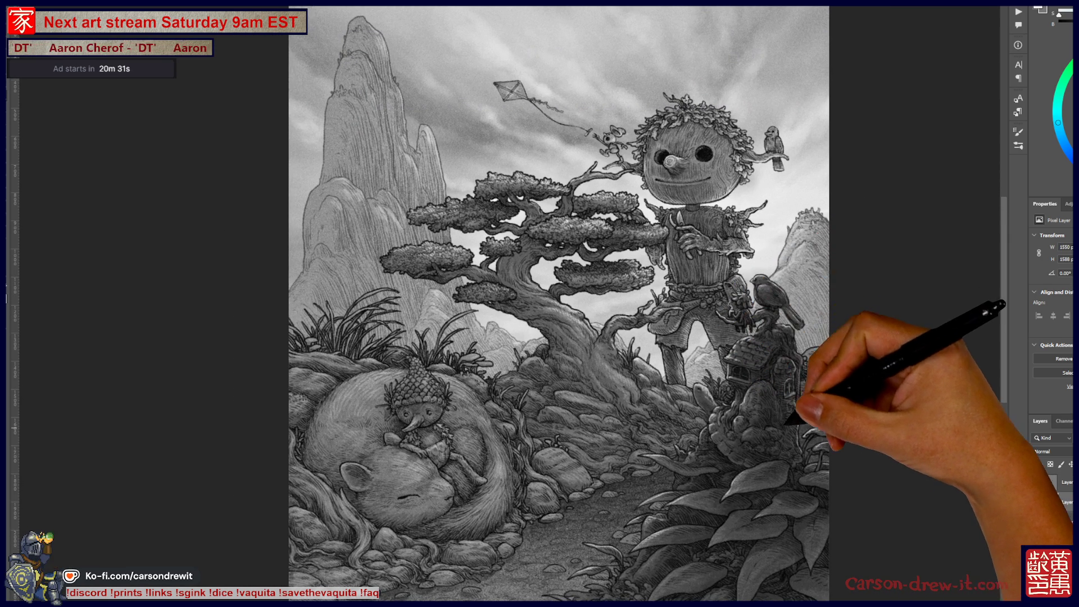
key("ctrl+plus")
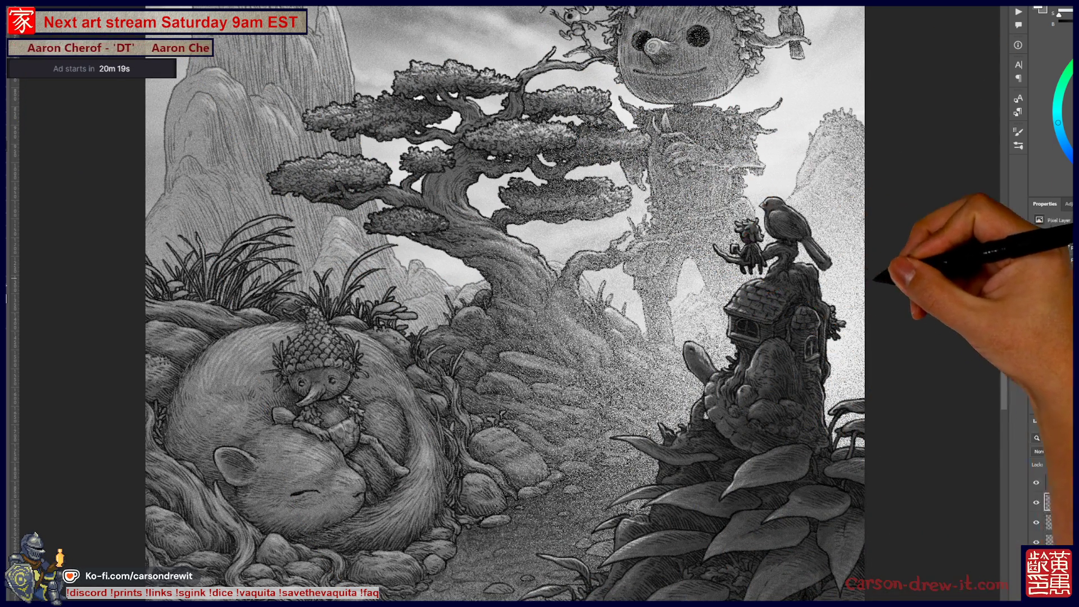
key("ctrl+0")
key("ctrl+plus")
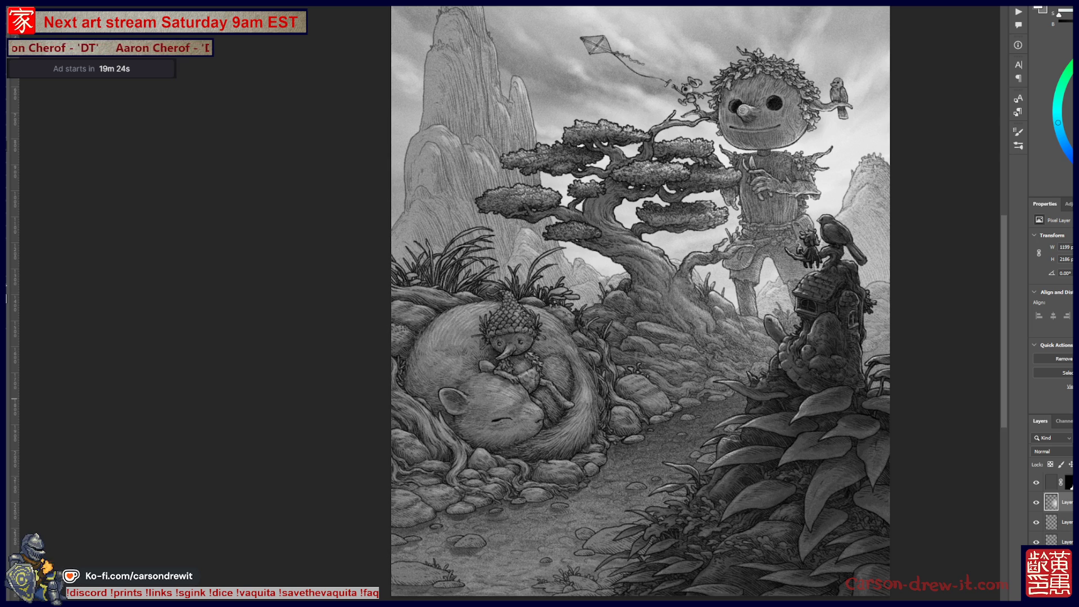
Zoom out to the whole canvas, then paint darker shading on the bird atop the stump by the house
scroll(885, 387, "up", 3)
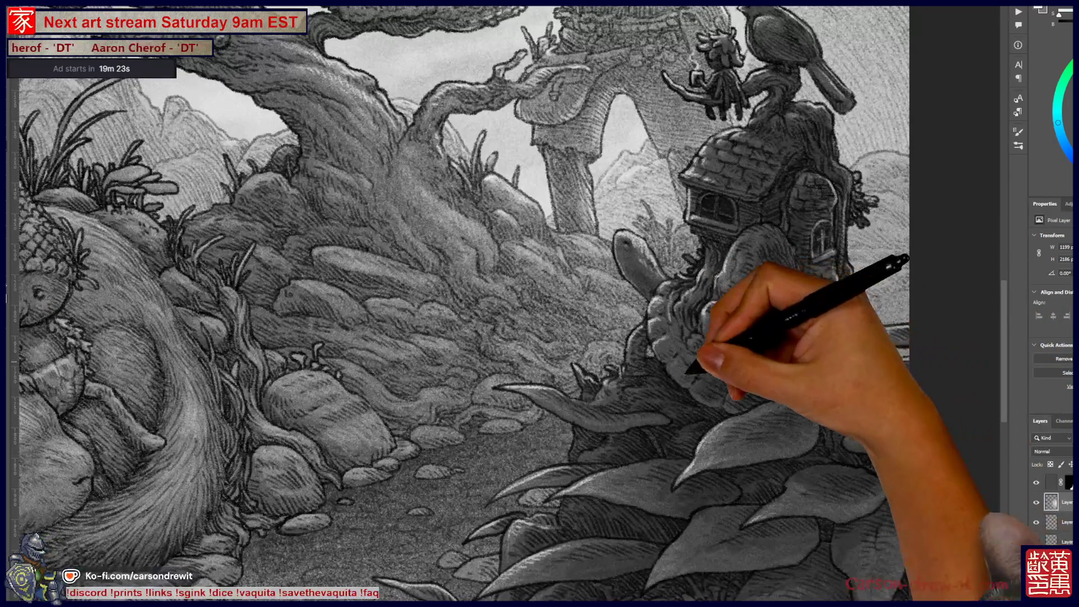
key("ctrl+0")
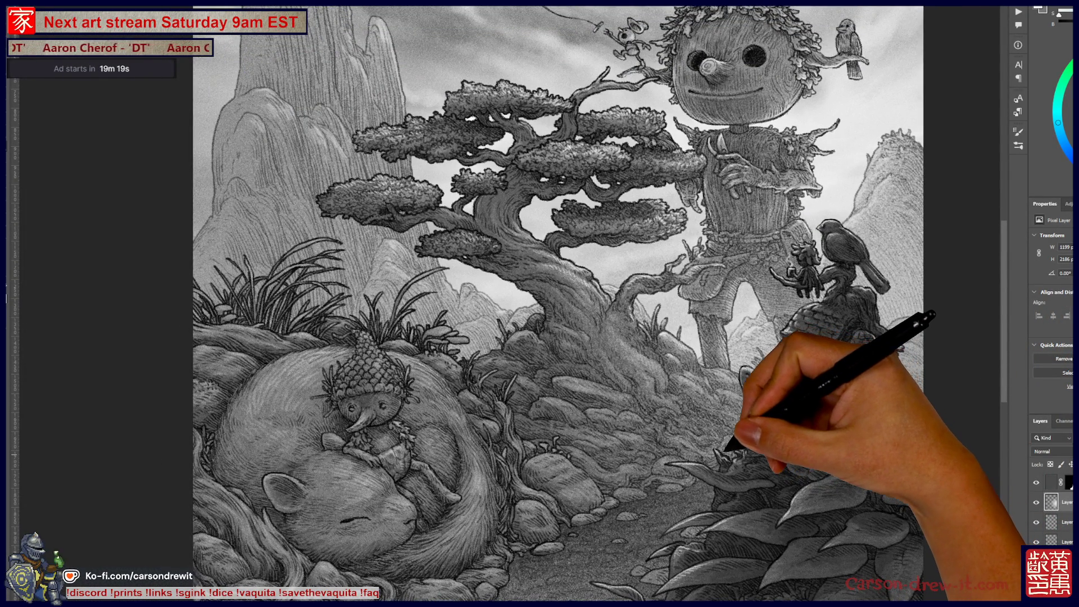
key("ctrl+minus")
left_click_drag(737, 447, 766, 434)
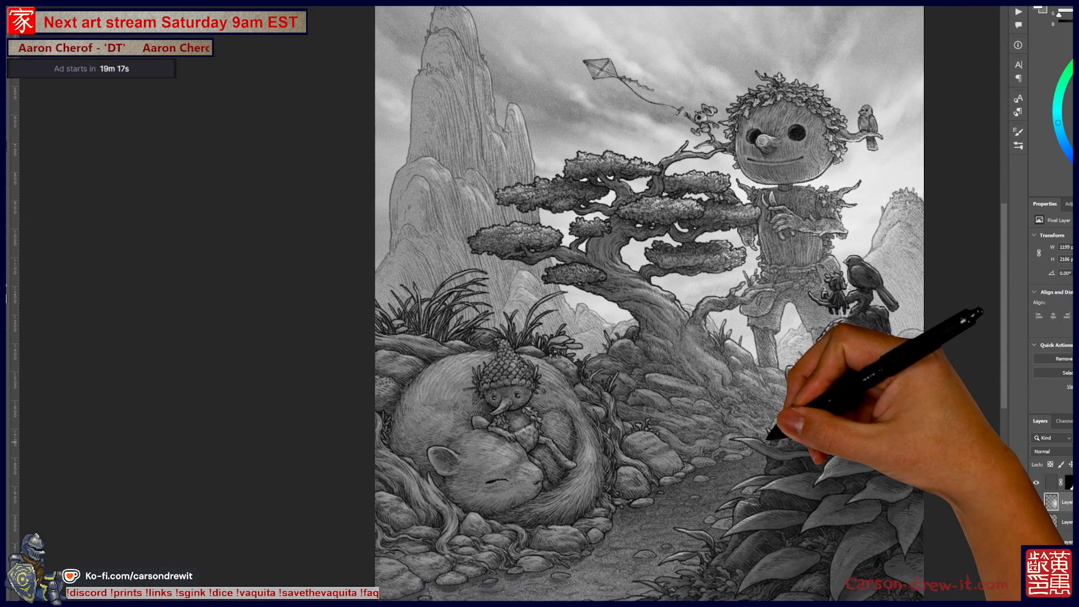
scroll(769, 441, "up", 1)
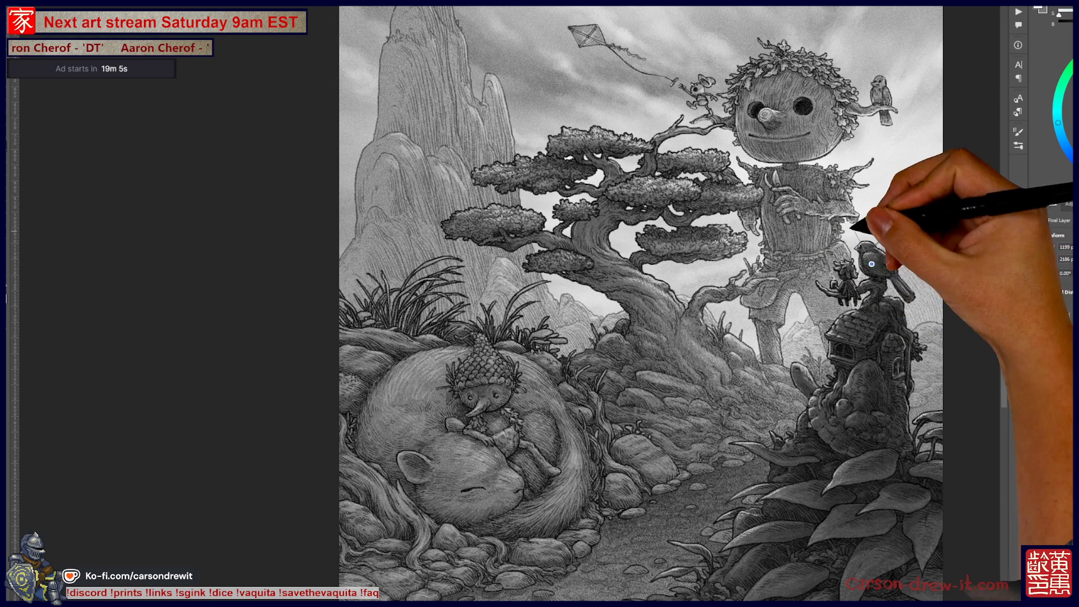
mouse_move(882, 260)
left_mouse_down()
mouse_move(886, 302)
mouse_move(844, 311)
left_mouse_up()
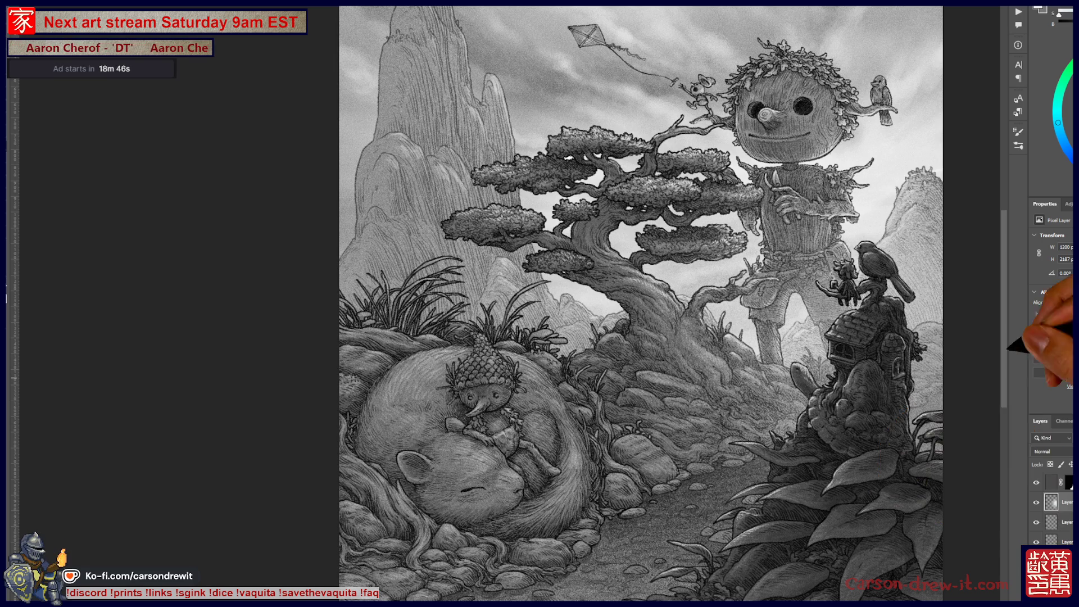
Switch to another layer and brush a small touch-up stroke on the squirrel's fur by the acorn creature
scroll(840, 405, "up", 3)
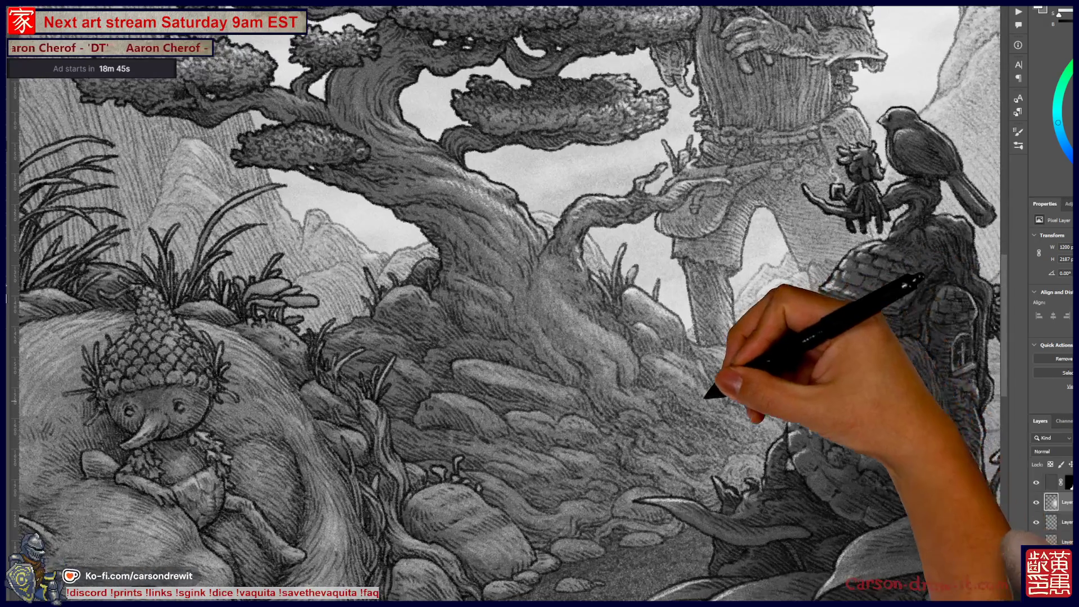
scroll(711, 386, "down", 3)
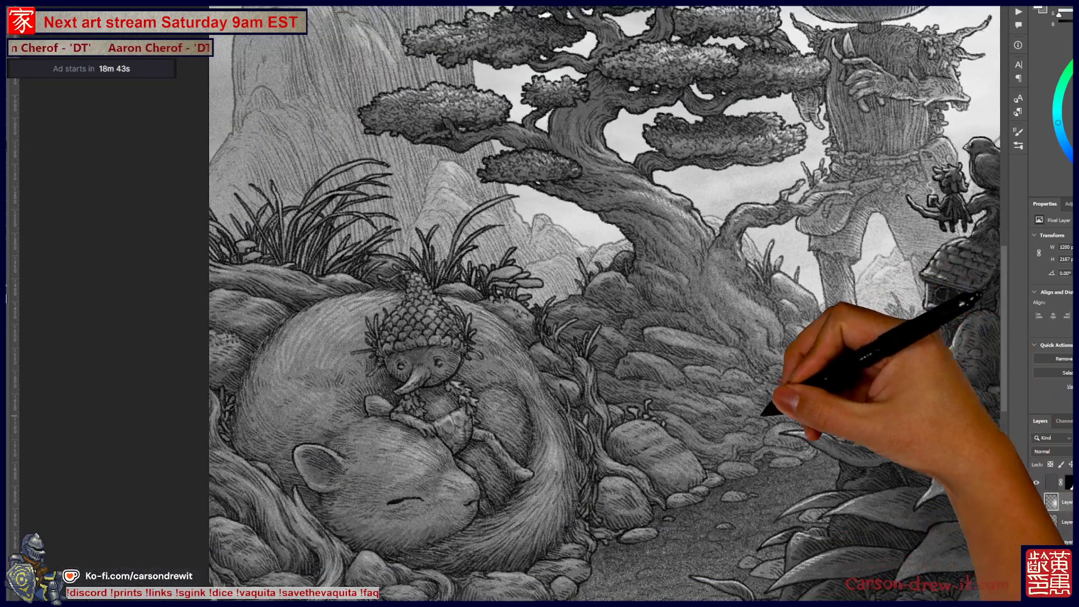
mouse_move(764, 413)
left_mouse_down()
mouse_move(793, 386)
mouse_move(790, 360)
left_mouse_up()
scroll(790, 358, "down", 2)
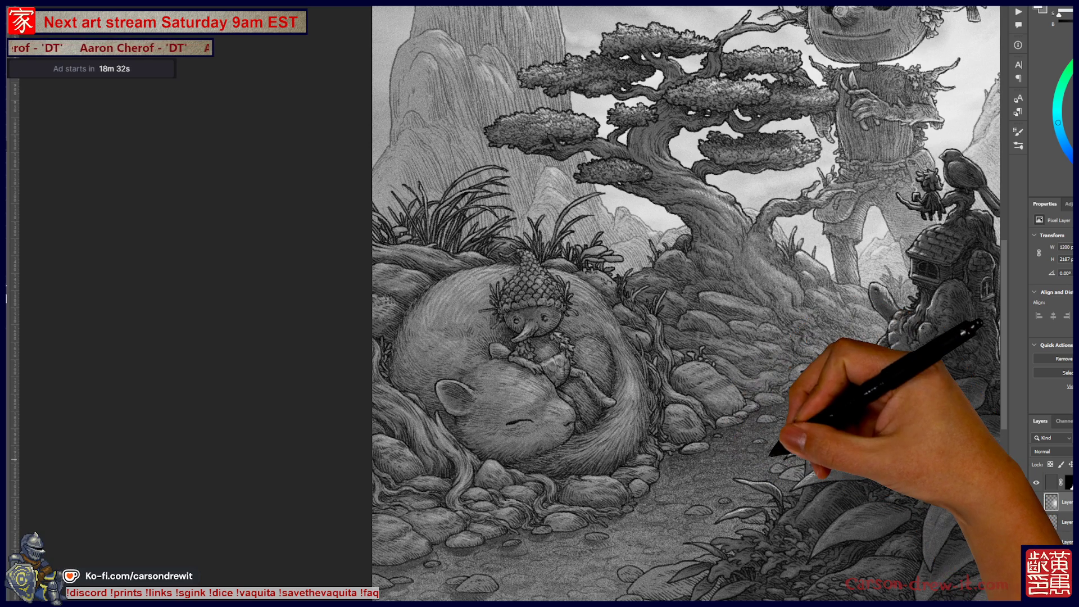
scroll(1051, 505, "down", 1)
left_click(1057, 482)
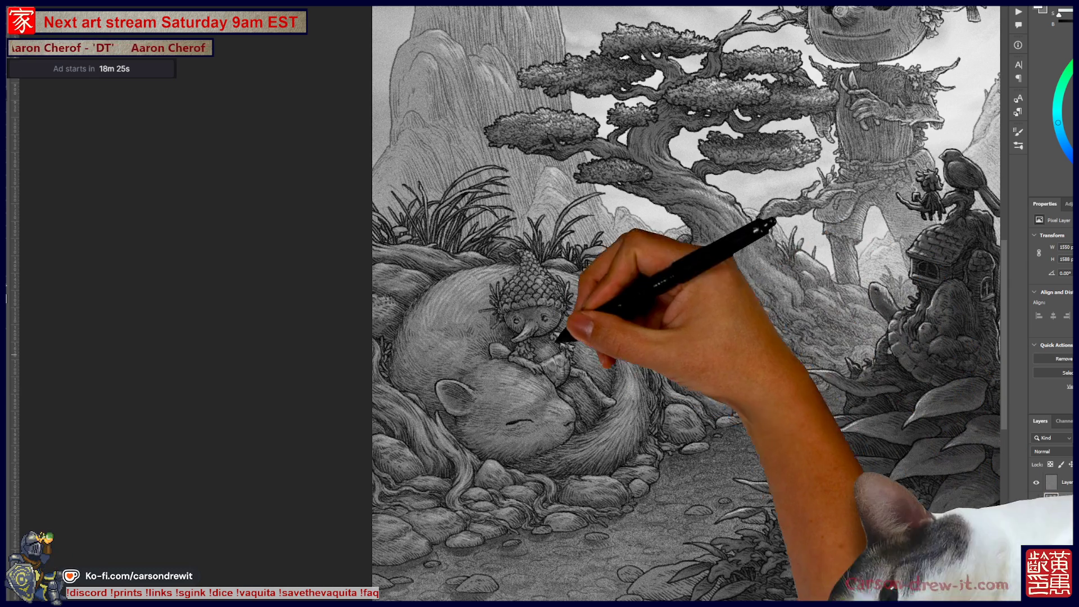
scroll(537, 199, "up", 8)
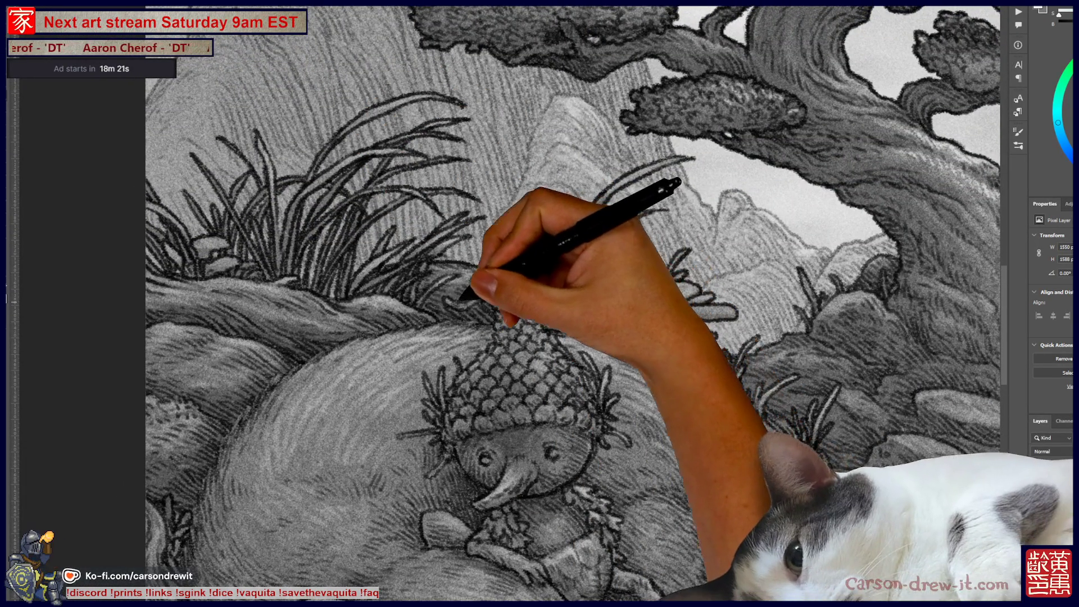
left_click_drag(449, 306, 466, 301)
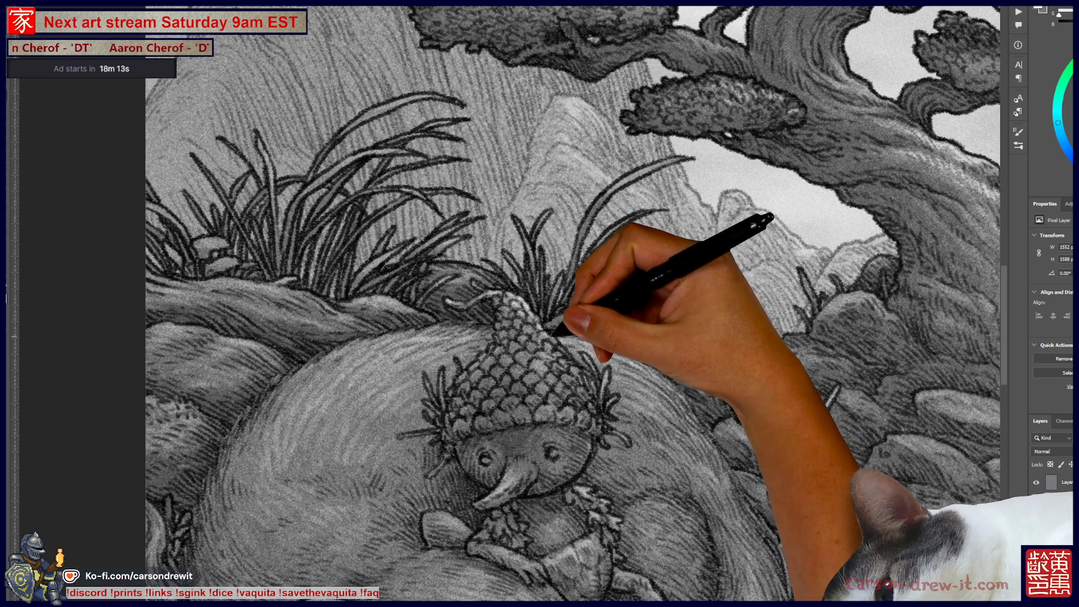
key("ctrl+minus")
key("ctrl+minus")
key("ctrl+minus")
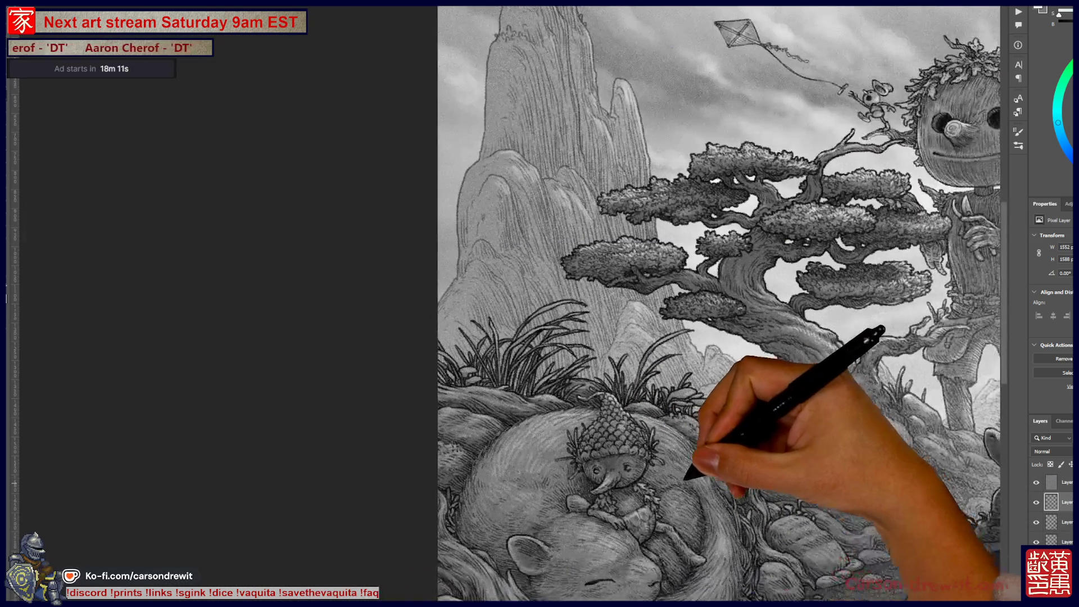
key("ctrl+plus")
key("ctrl+plus")
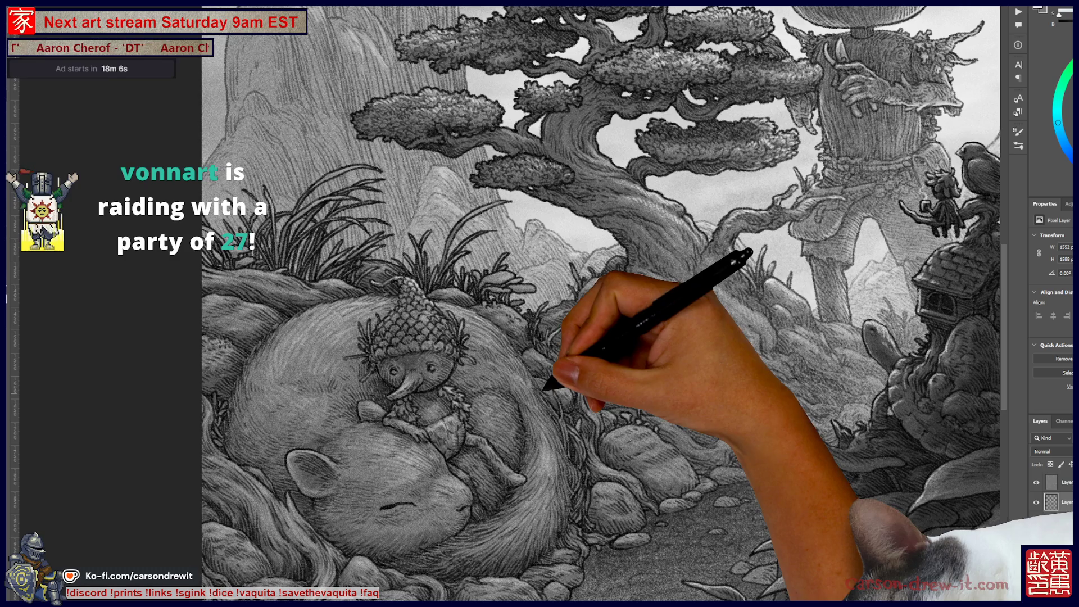
key("ctrl+plus")
key("ctrl+plus")
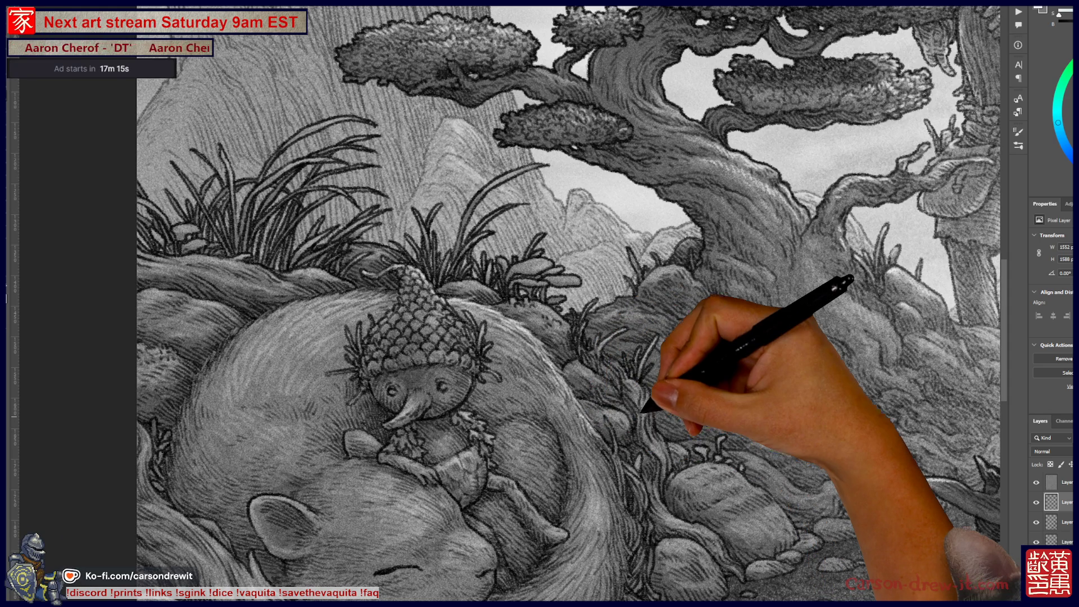
scroll(562, 303, "down", 5)
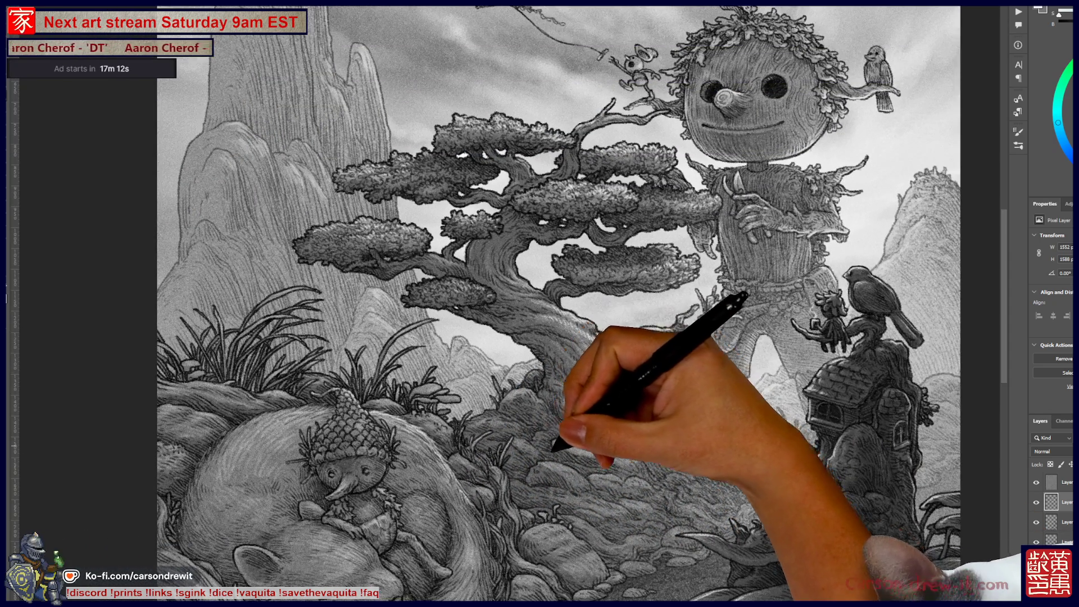
scroll(557, 303, "down", 2)
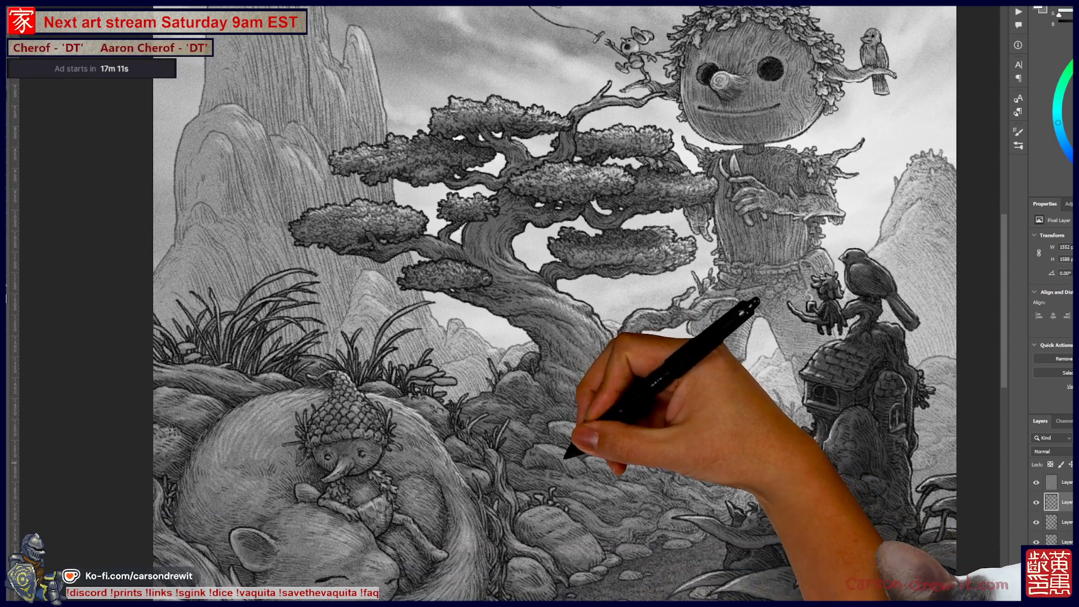
scroll(556, 303, "down", 1)
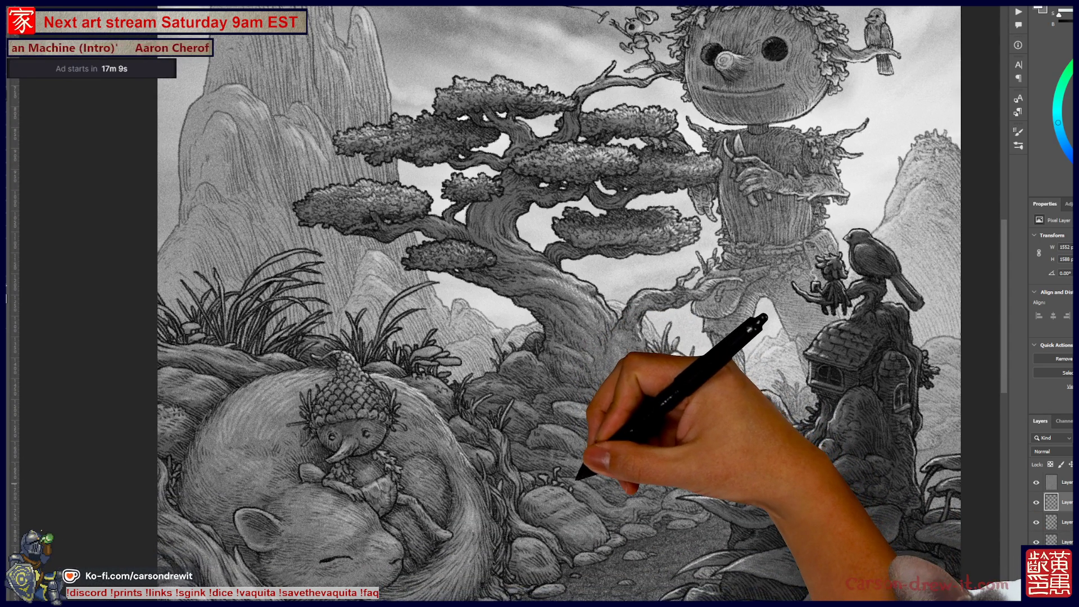
scroll(556, 304, "down", 3)
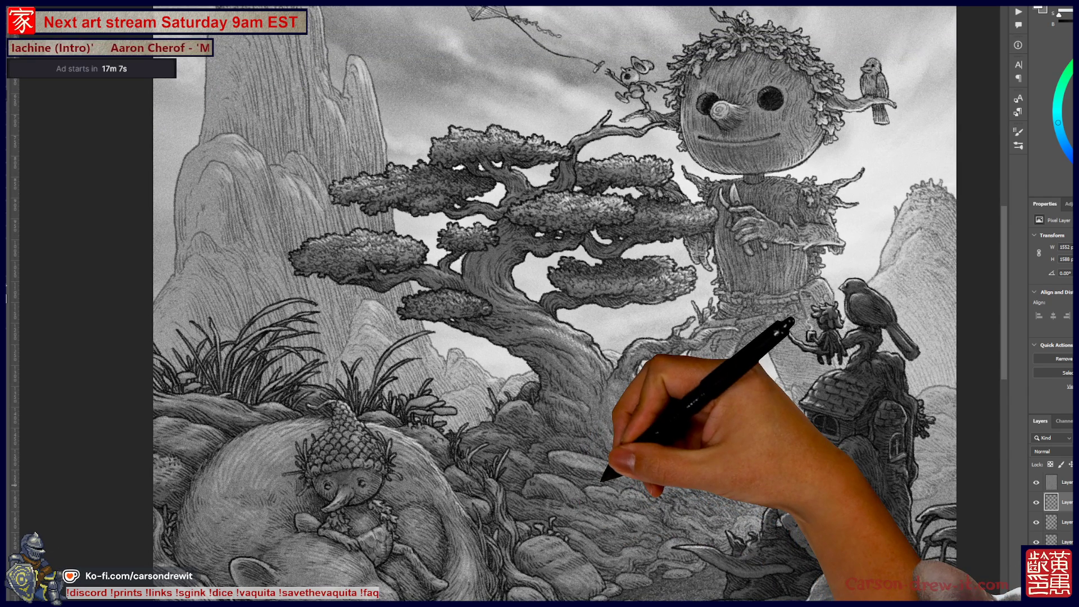
scroll(559, 304, "down", 1)
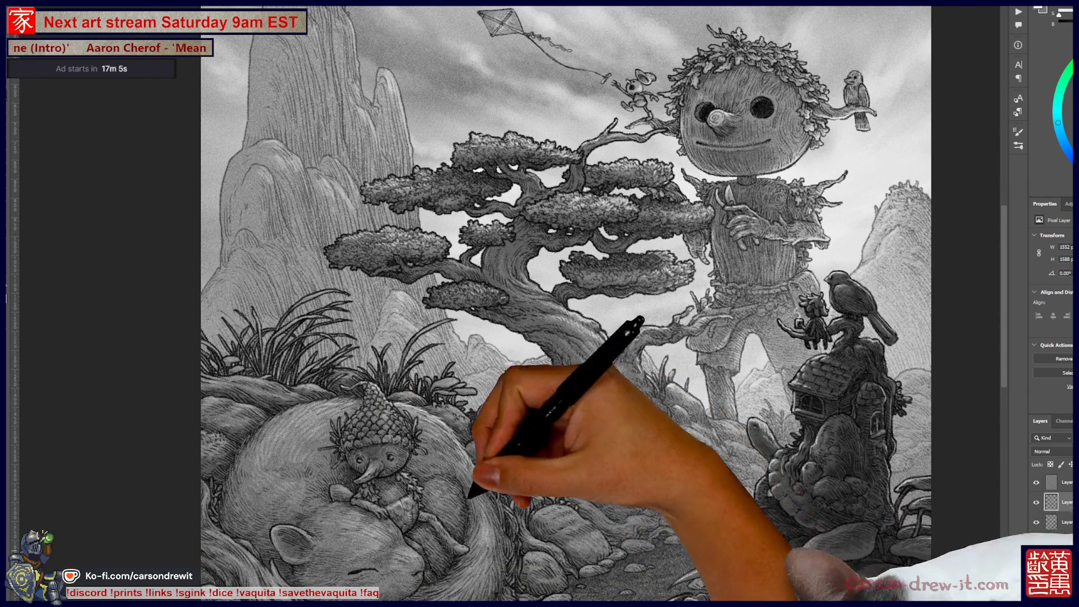